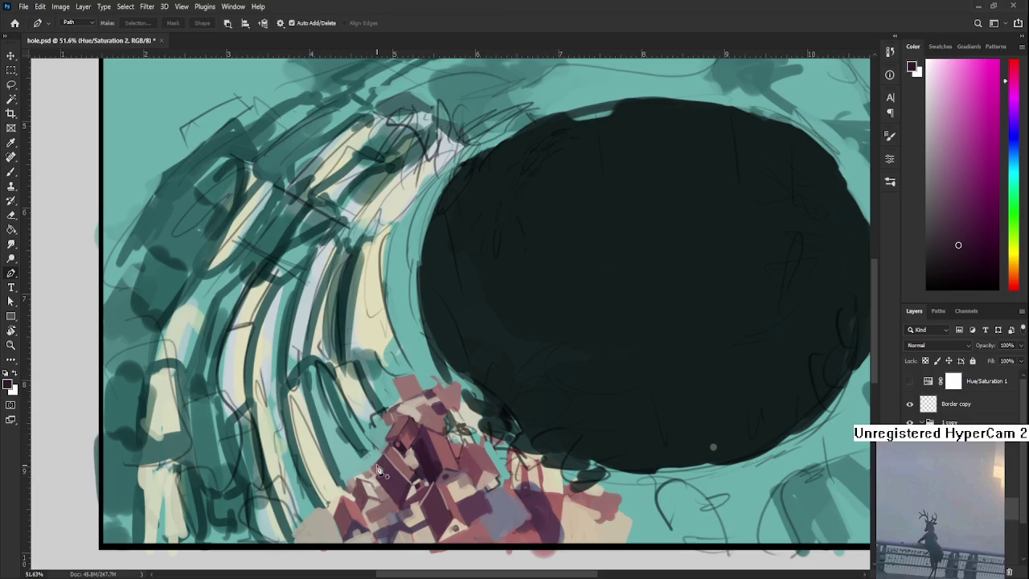
With an enlarged Brush, paint a darker maroon stroke on a roof using a sampled roof colour.
key("b")
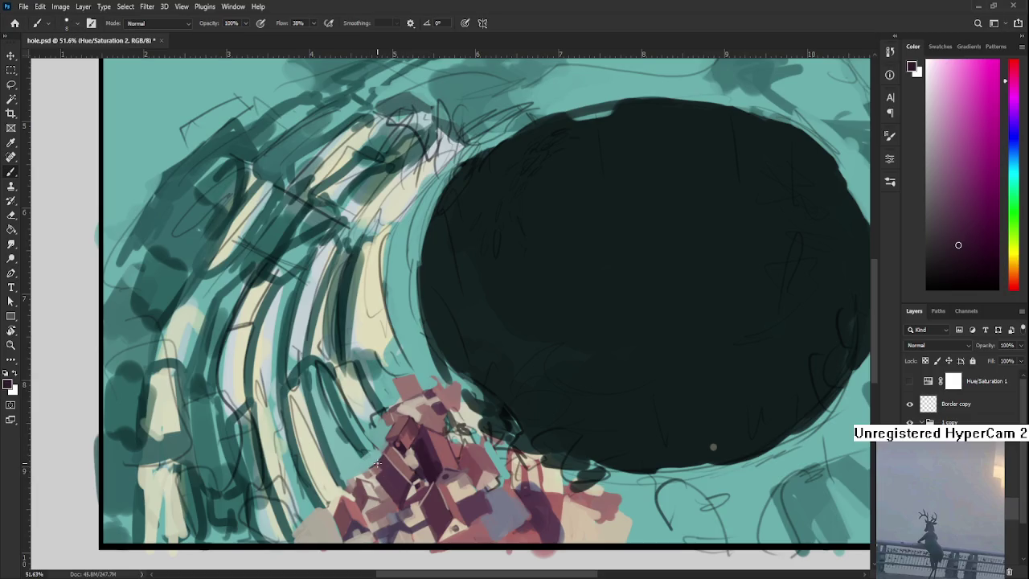
left_click(386, 459, "alt")
left_click(388, 438, "alt")
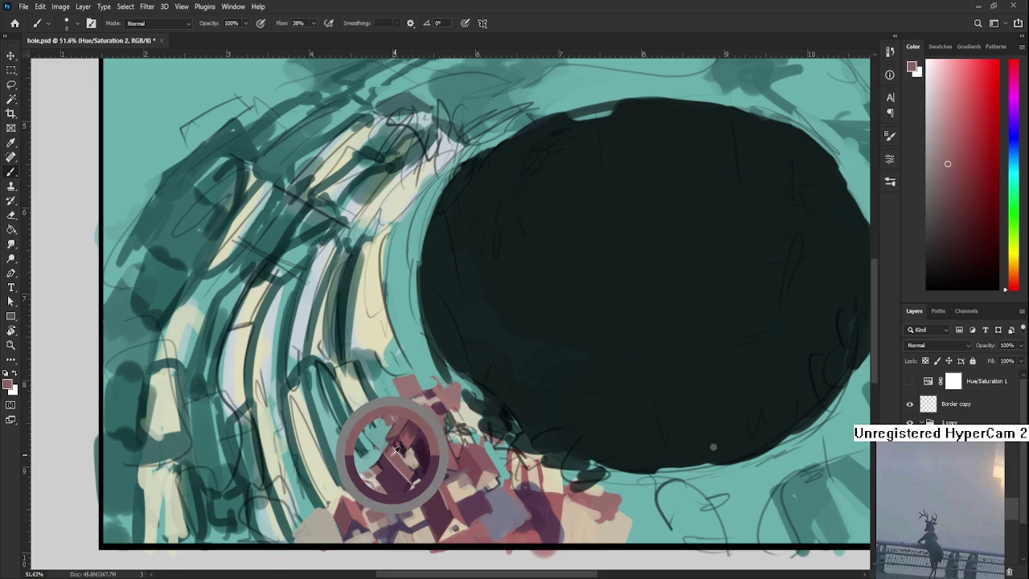
key("bracketright")
key("bracketright")
key("bracketright")
left_click_drag(382, 458, 392, 472)
Paint roof details in alternating darker and lighter roof shades sampled from the houses.
left_click(385, 458, "alt")
left_click(386, 460, "alt")
left_click(390, 490, "alt")
left_click(399, 476, "alt")
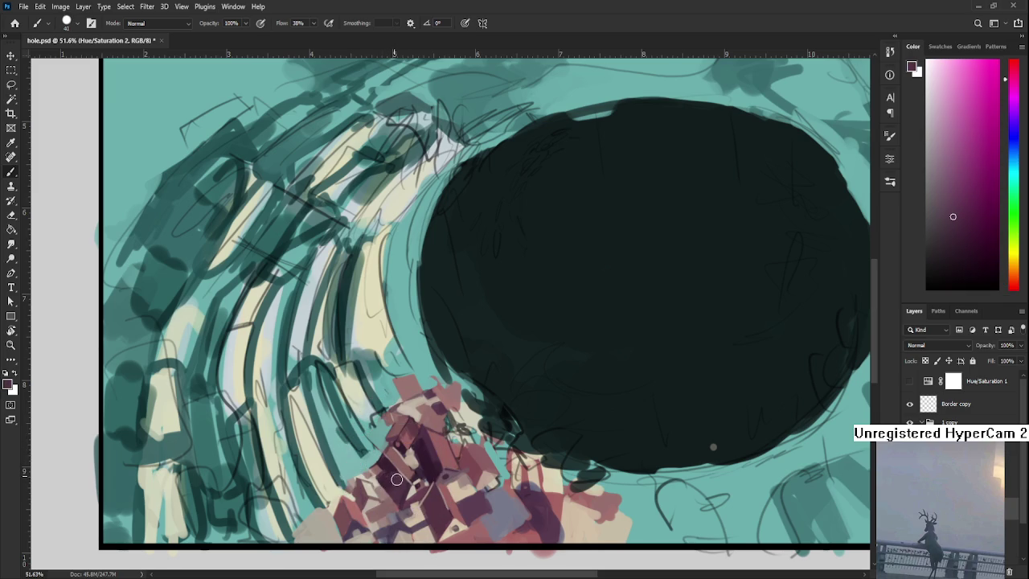
left_click(387, 470, "alt")
left_click(394, 474, "alt")
left_click(392, 474, "alt")
left_click(391, 474, "alt")
left_click(389, 458, "alt")
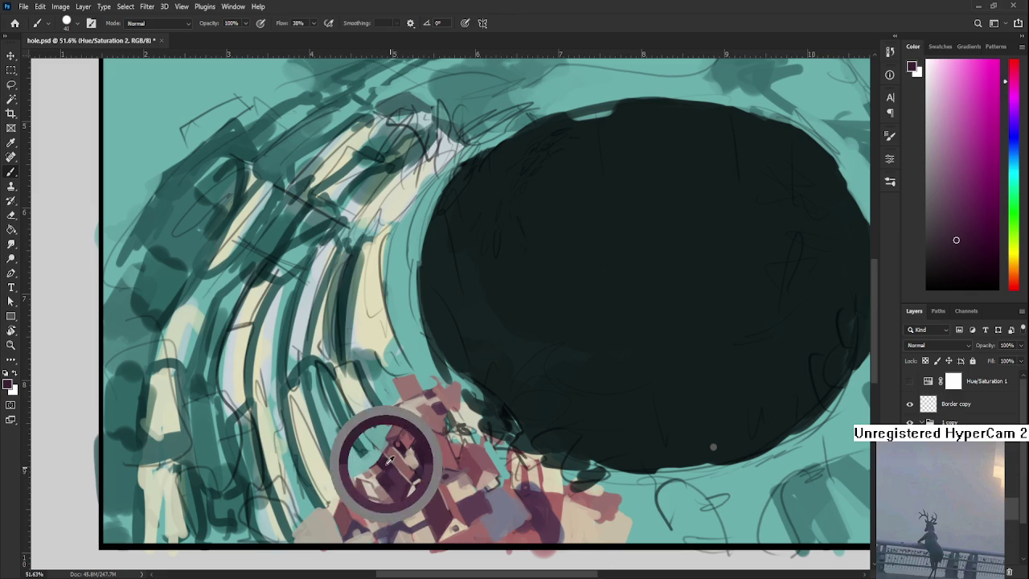
left_click(400, 477, "alt")
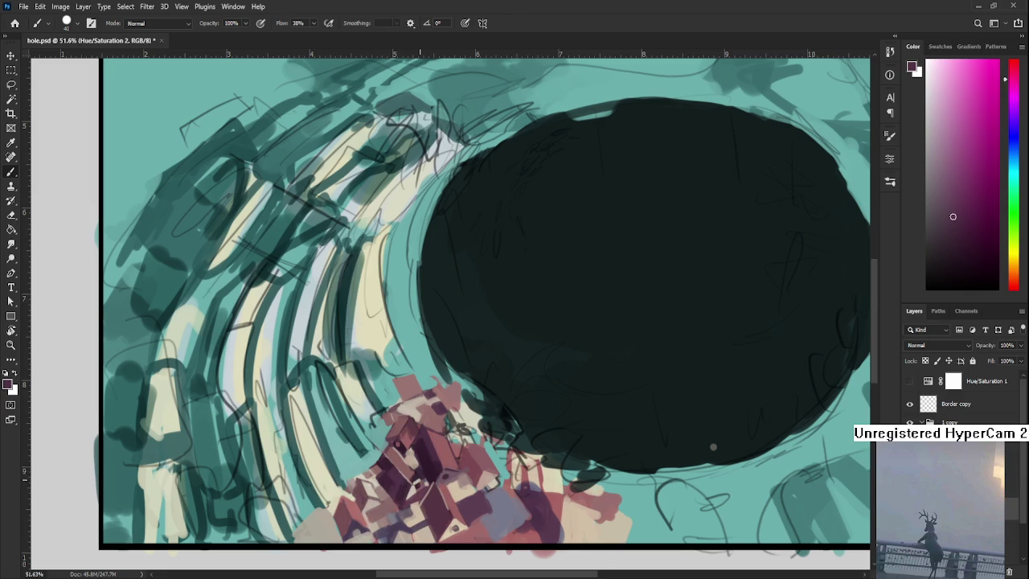
Paint finer house details with a smaller brush in light beige, dark purple and muted red.
scroll(506, 402, "down", 1)
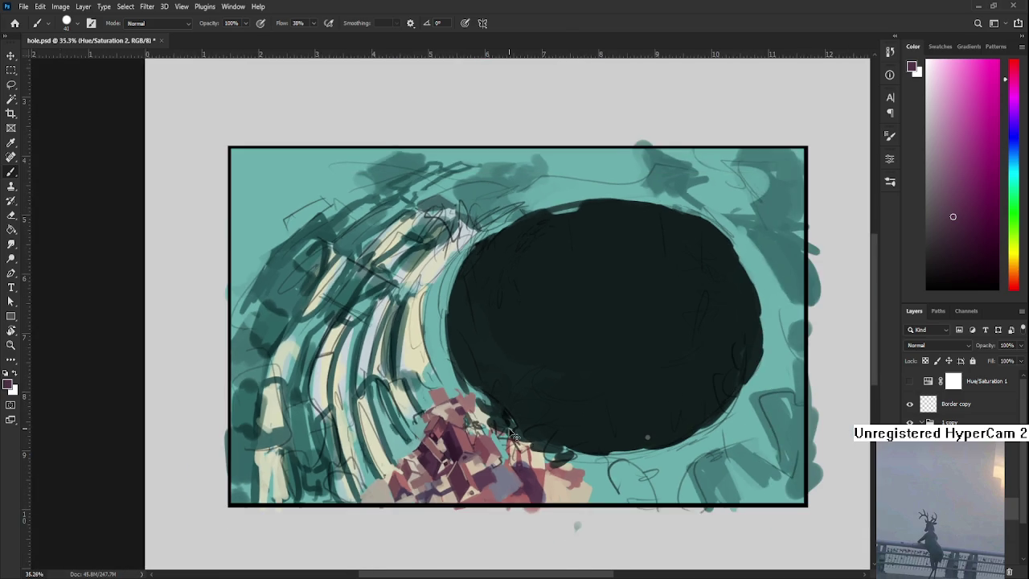
scroll(501, 426, "down", 1)
scroll(501, 426, "up", 1)
scroll(482, 418, "up", 1)
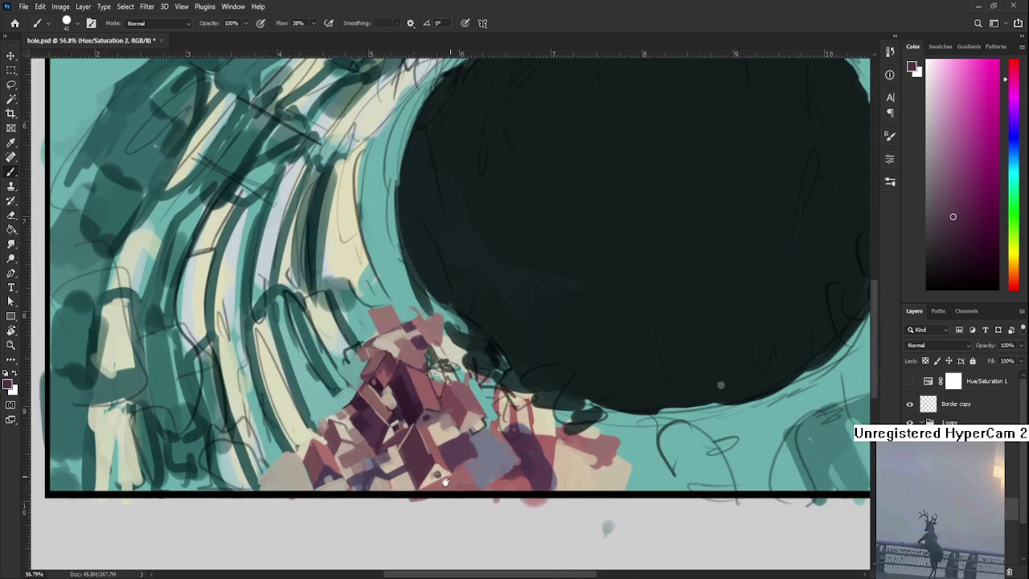
scroll(414, 388, "up", 1)
left_click(351, 426, "alt")
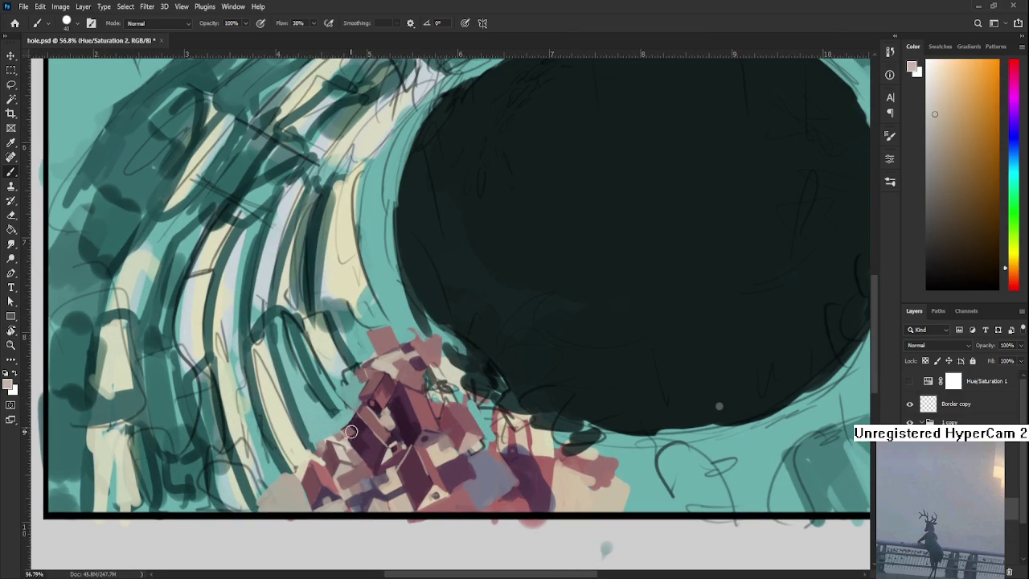
key("bracketleft")
key("bracketleft")
key("bracketleft")
left_click(357, 432, "alt")
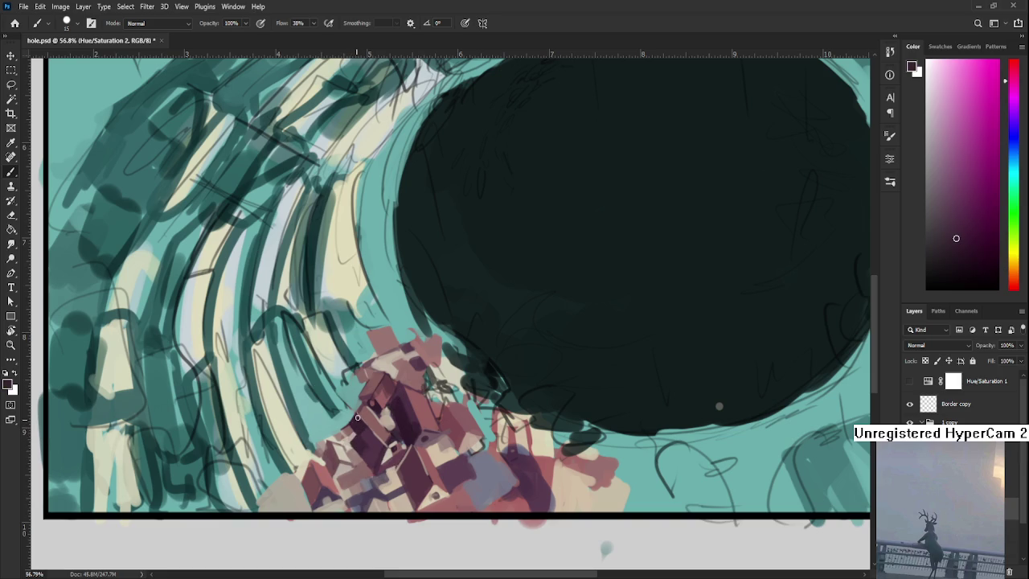
left_click(366, 417, "alt")
left_click(385, 438, "alt")
left_click(382, 440, "alt")
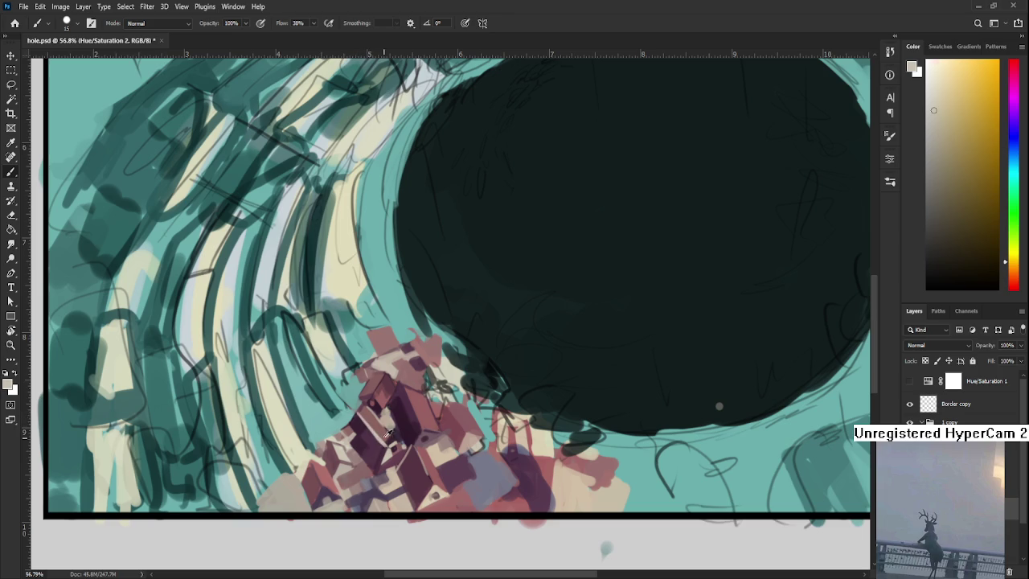
left_click(384, 433, "alt")
Zoom out to about 30%, sample pink from the houses and enlarge the brush.
scroll(382, 434, "down", 1)
scroll(394, 426, "down", 3)
scroll(406, 418, "down", 3)
scroll(413, 413, "down", 1)
scroll(446, 350, "up", 5)
scroll(447, 351, "up", 1)
scroll(530, 394, "down", 1)
left_click(425, 435, "alt")
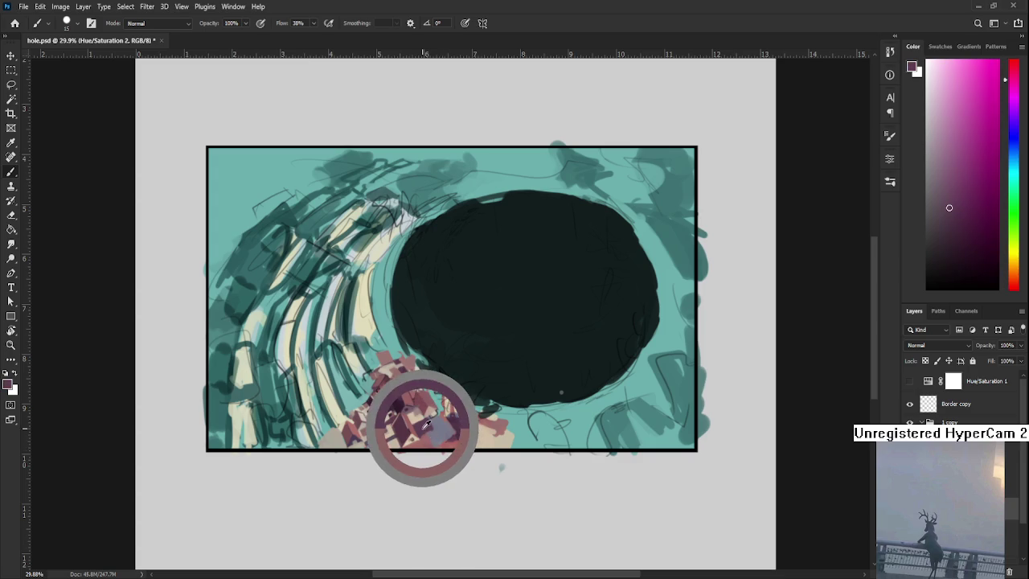
key("bracketright")
key("bracketright")
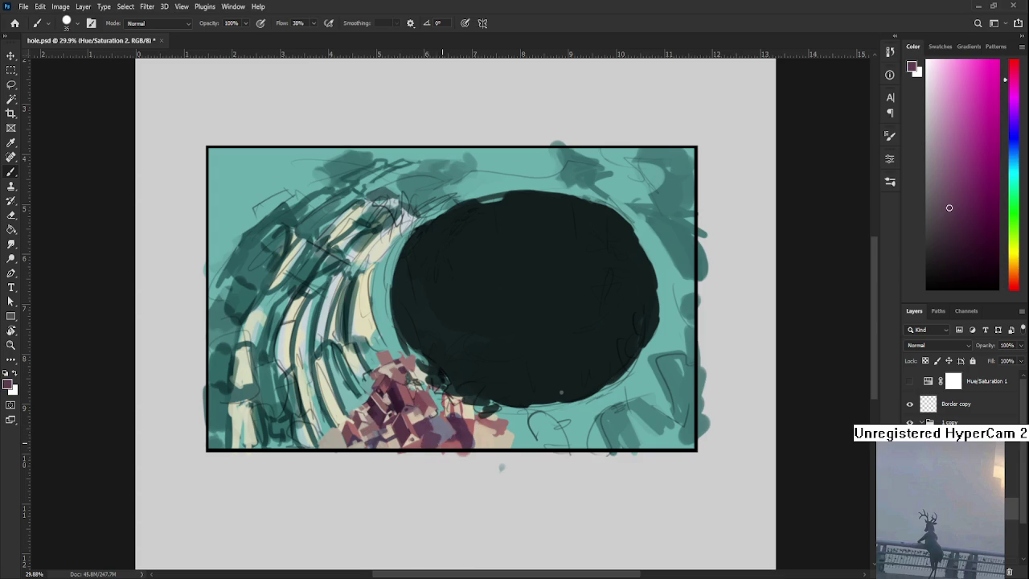
Paint house shapes in pale blue-grey, muted pink and purple sampled from the cluster.
left_click(437, 429, "alt")
left_click(440, 438, "alt")
left_click(444, 432, "alt")
left_click(443, 440, "alt")
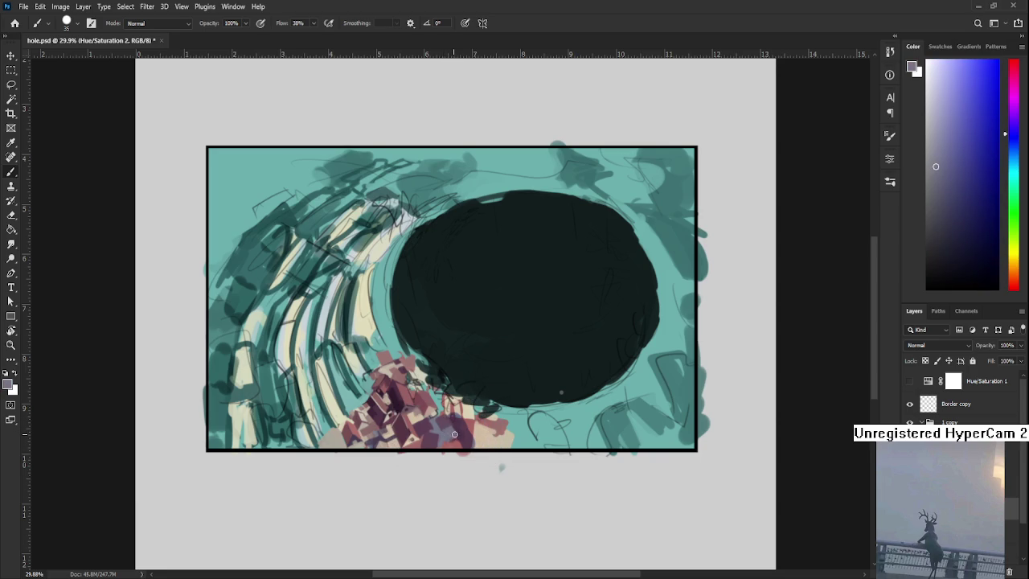
left_click(444, 426, "alt")
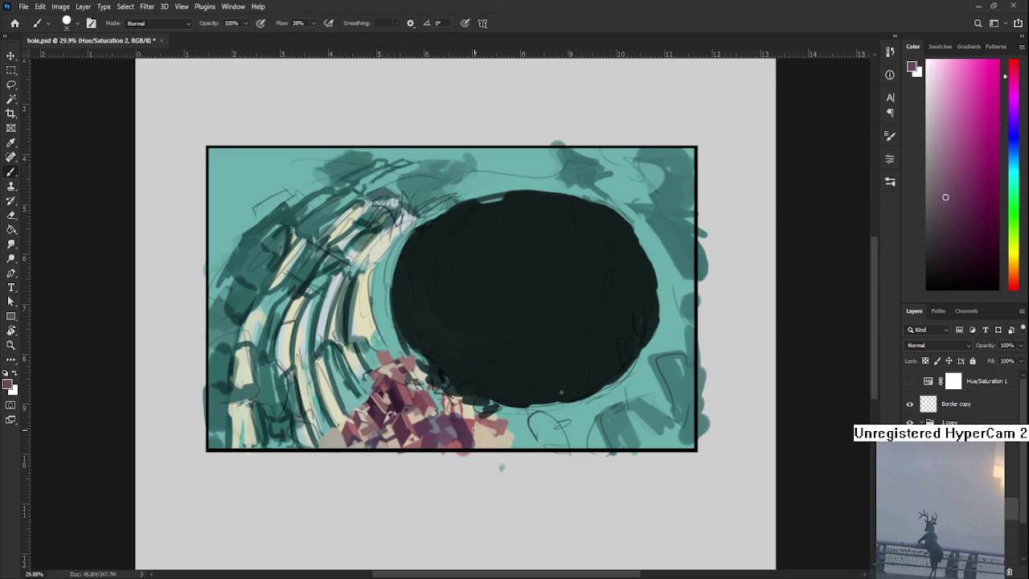
left_click(472, 451, "alt")
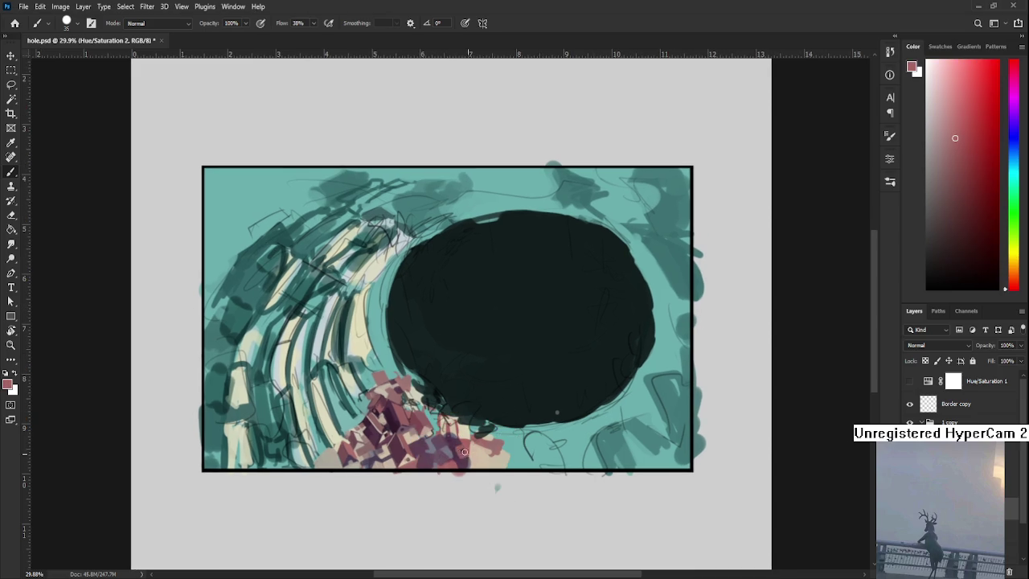
left_click(457, 459, "alt")
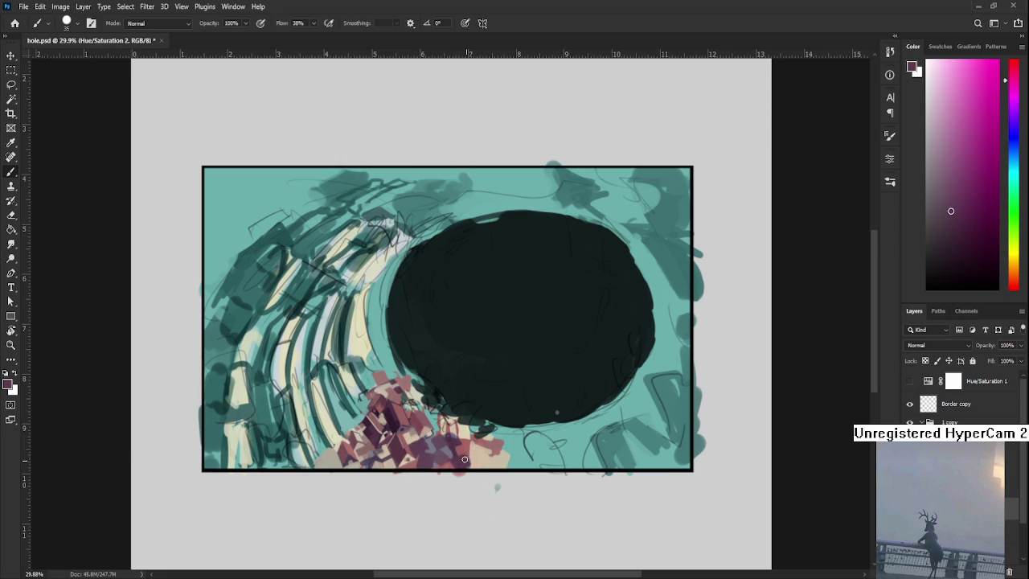
left_click(456, 465, "alt")
left_click_drag(456, 465, 441, 458)
Add beige, dusty red and dark mauve house shapes around the cluster.
left_click_drag(502, 391, 523, 369)
left_click(448, 412, "alt")
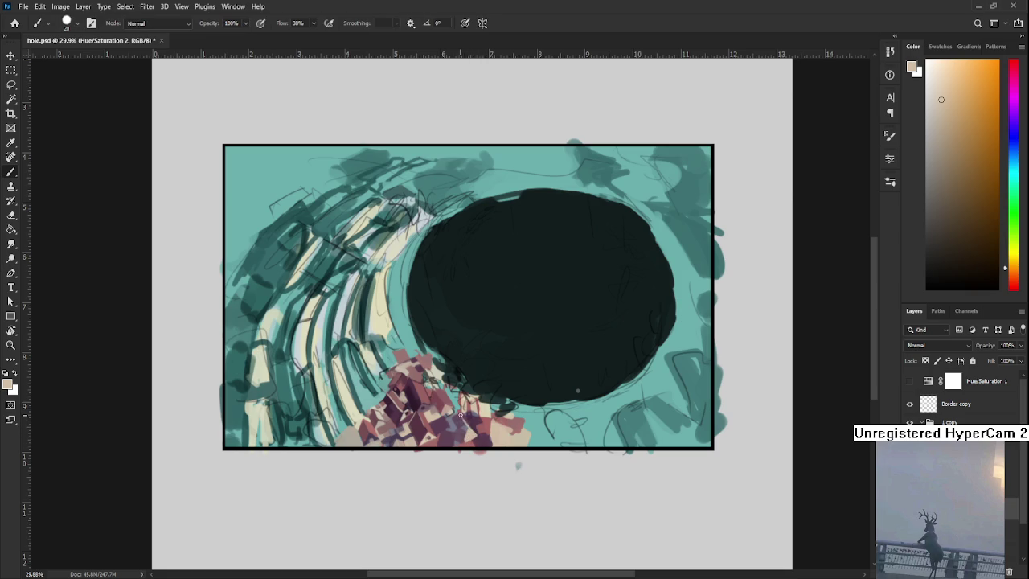
left_click(366, 432, "alt")
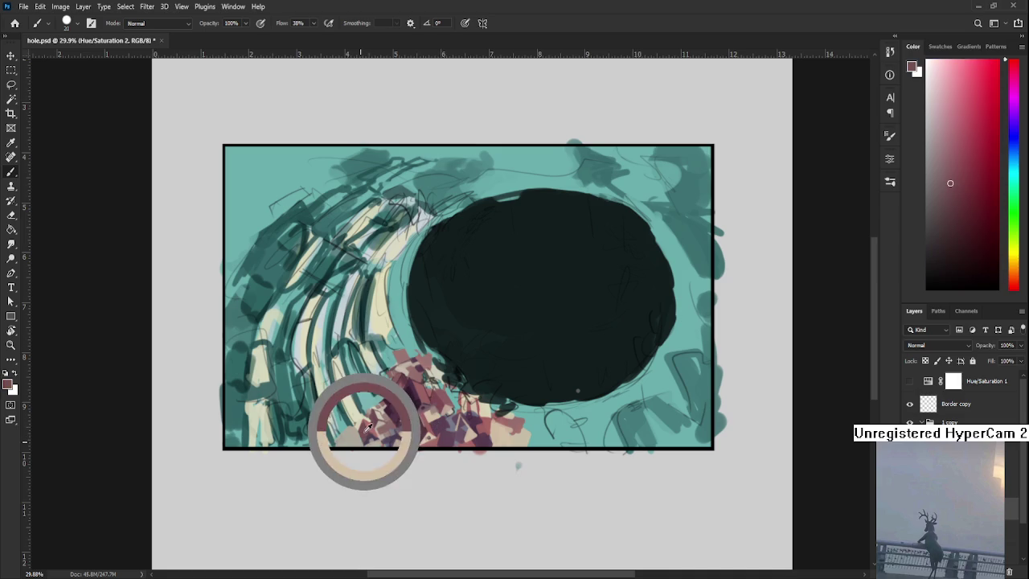
left_click(466, 434, "alt")
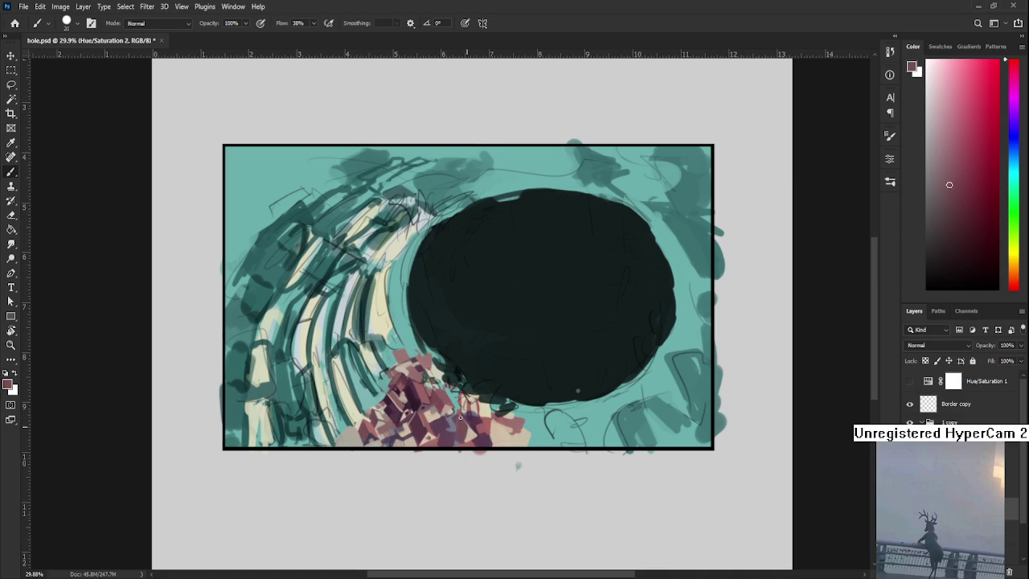
left_click(473, 431, "alt")
left_click_drag(474, 434, 428, 438)
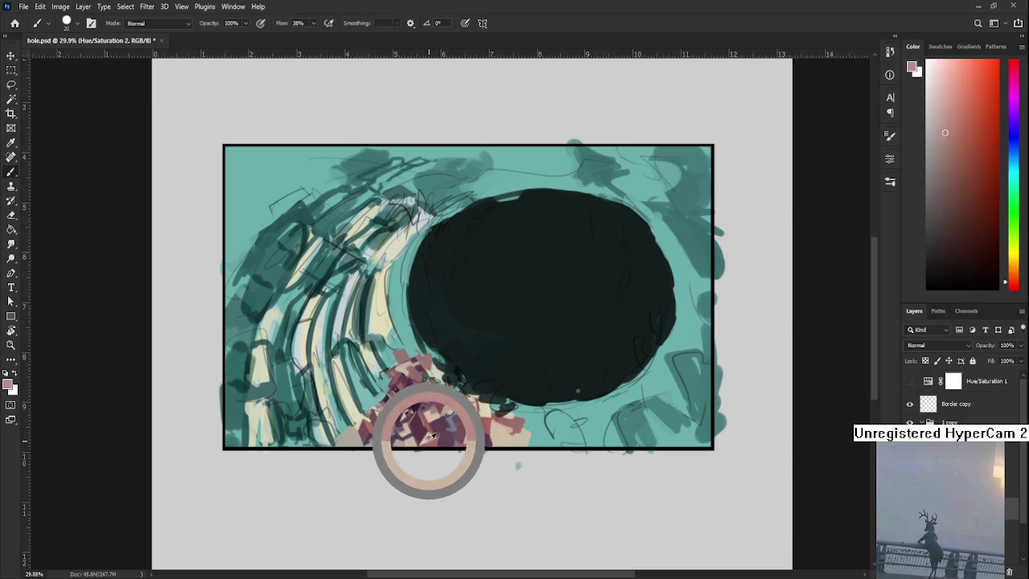
left_click(428, 438, "alt")
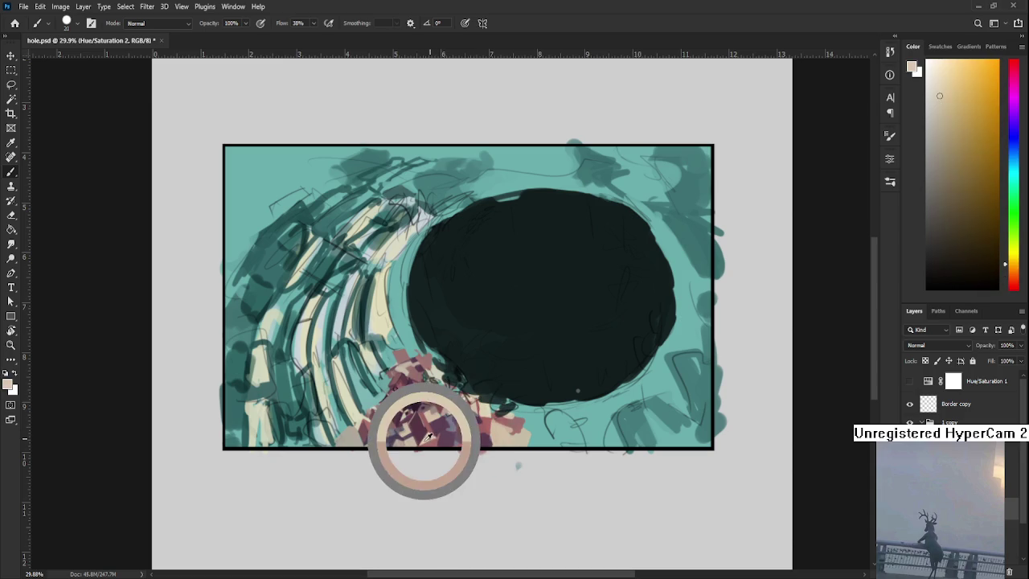
left_click(445, 419, "alt")
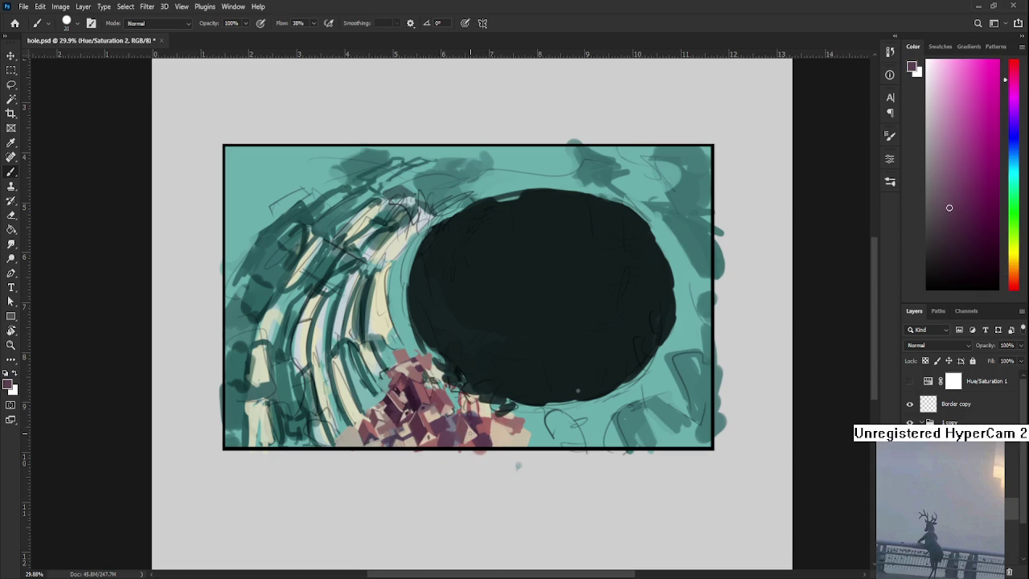
scroll(471, 439, "up", 2)
Paint rooftops in mauve, light peach, reddish mauve and dark magenta sampled from the houses.
left_click(470, 439, "alt")
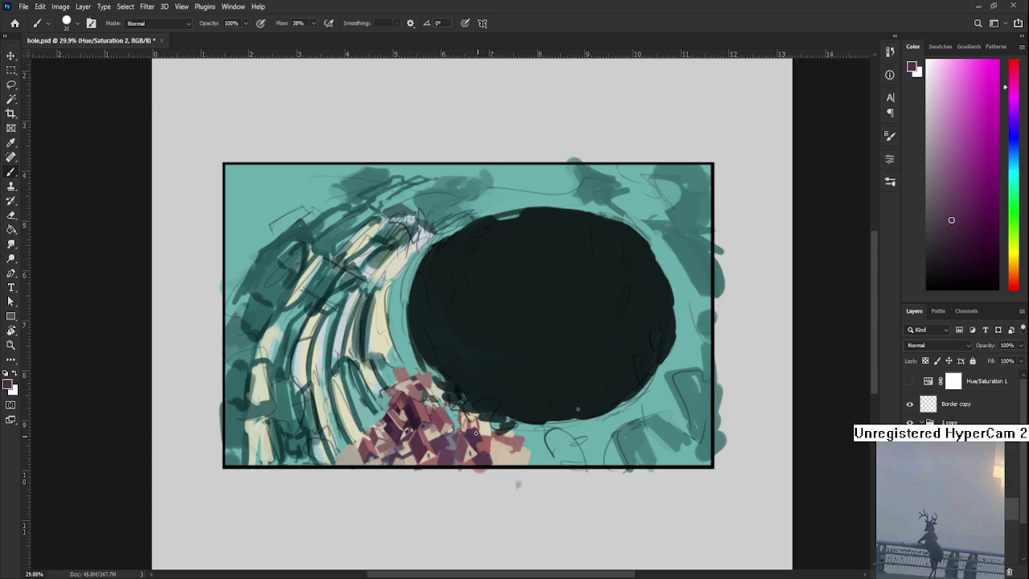
left_click(472, 423, "alt")
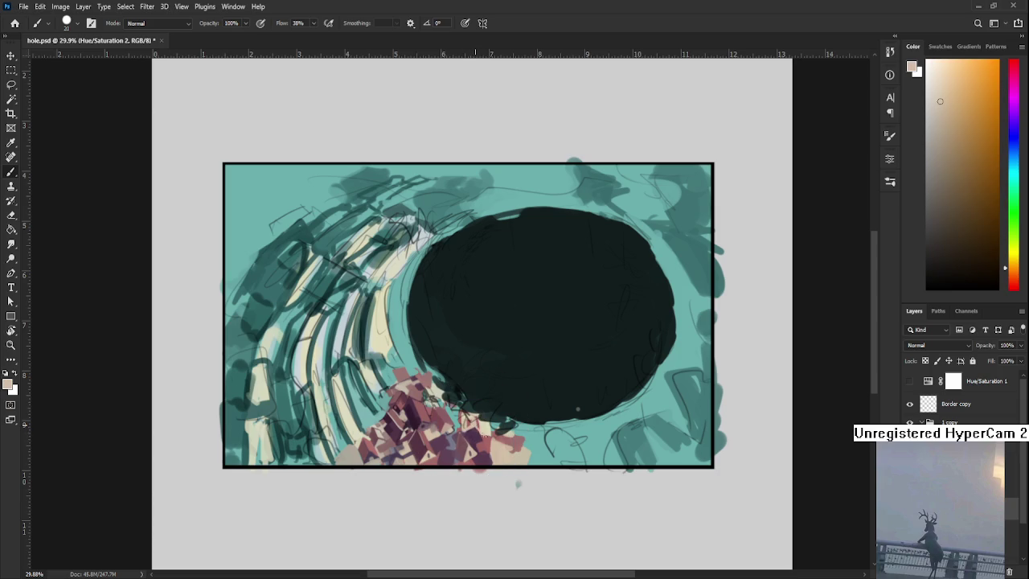
left_click(492, 436, "alt")
left_click(477, 442, "alt")
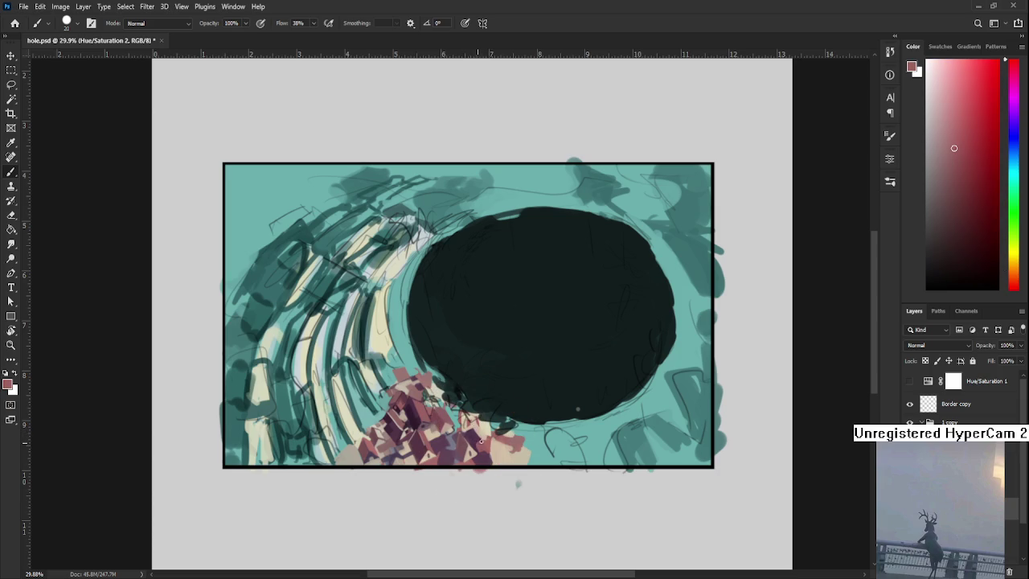
left_click(486, 440, "alt")
left_click(483, 430, "alt")
left_click(481, 450, "alt")
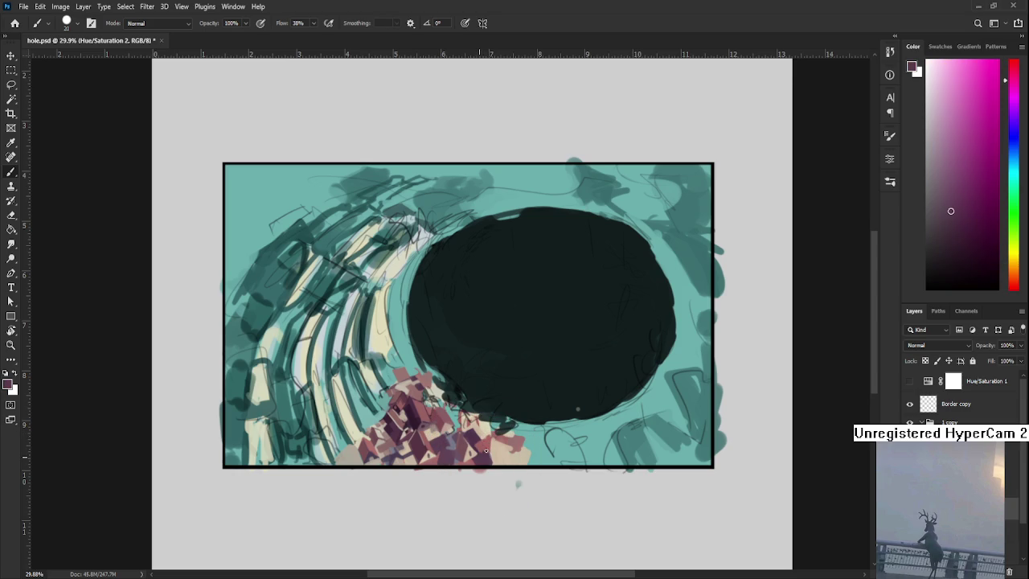
left_click(486, 443, "alt")
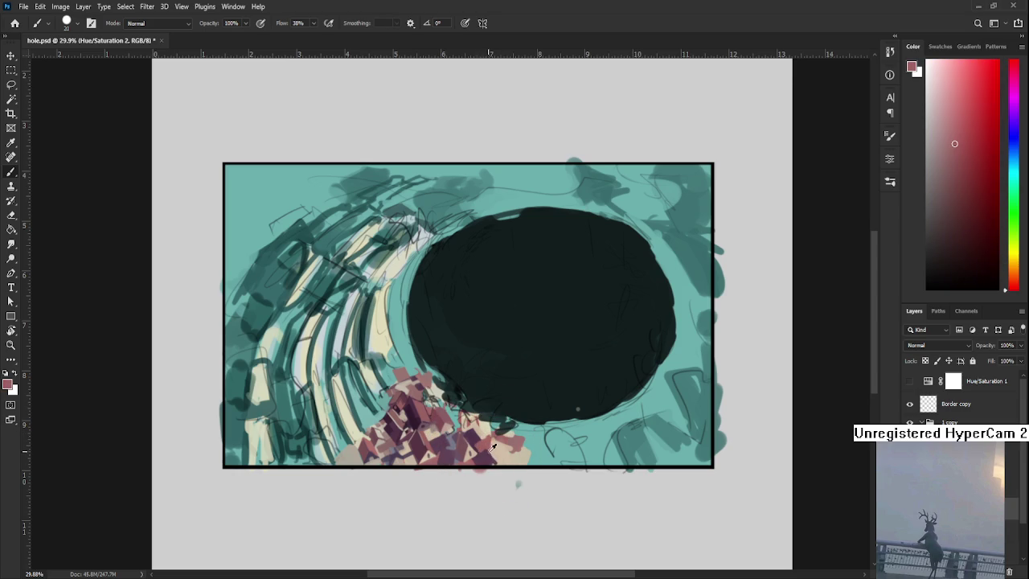
left_click(490, 446, "alt")
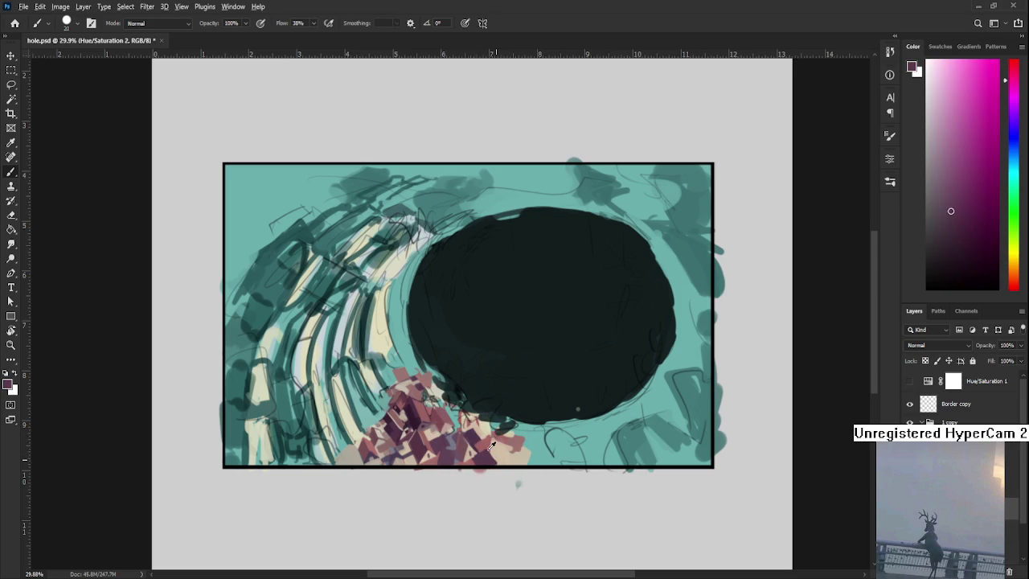
left_click(492, 444, "alt")
Paint rooftops in orange and redder orange tones picked from the houses.
left_click_drag(482, 442, 498, 471)
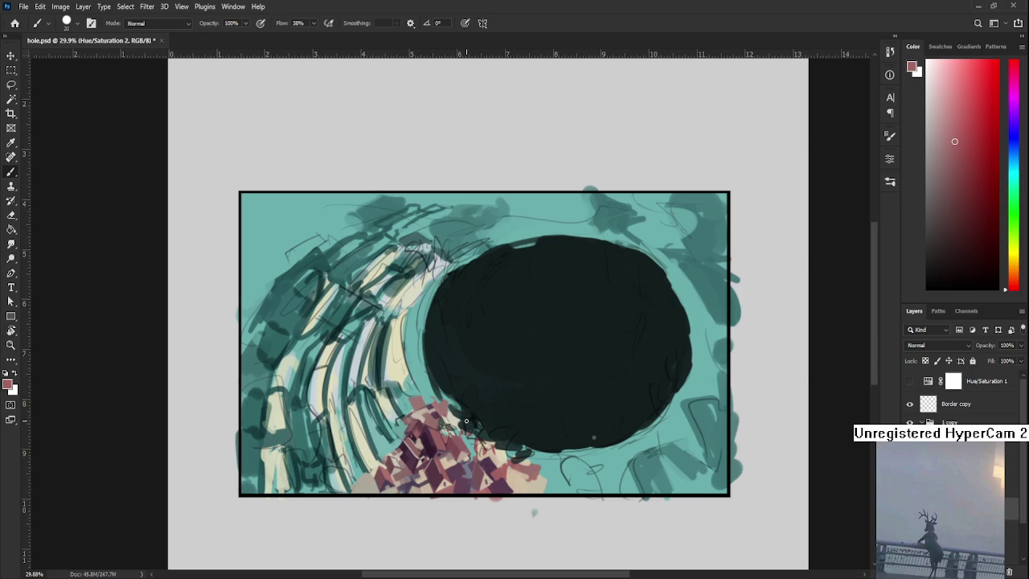
left_click_drag(494, 397, 509, 392)
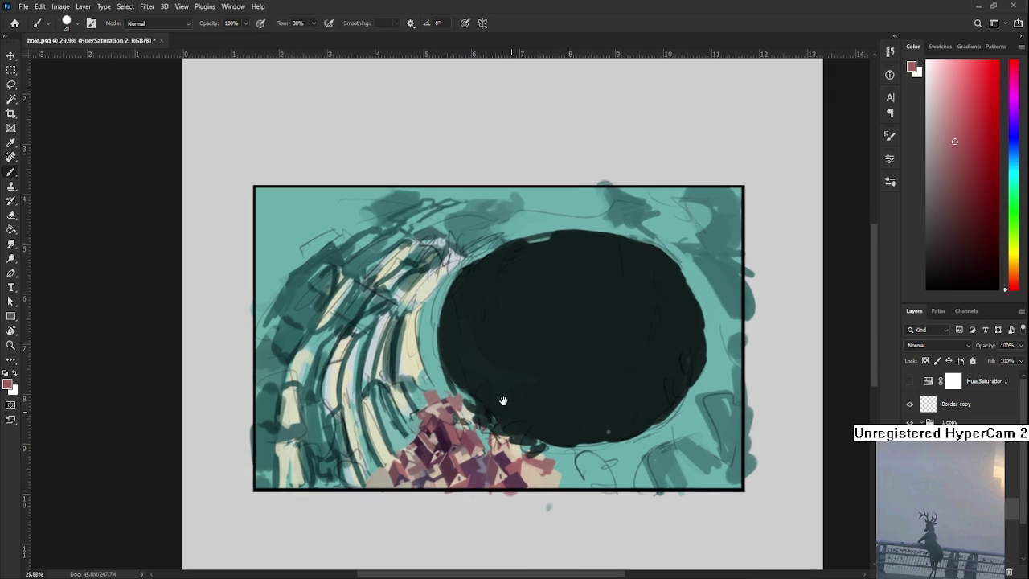
left_click(471, 451, "alt")
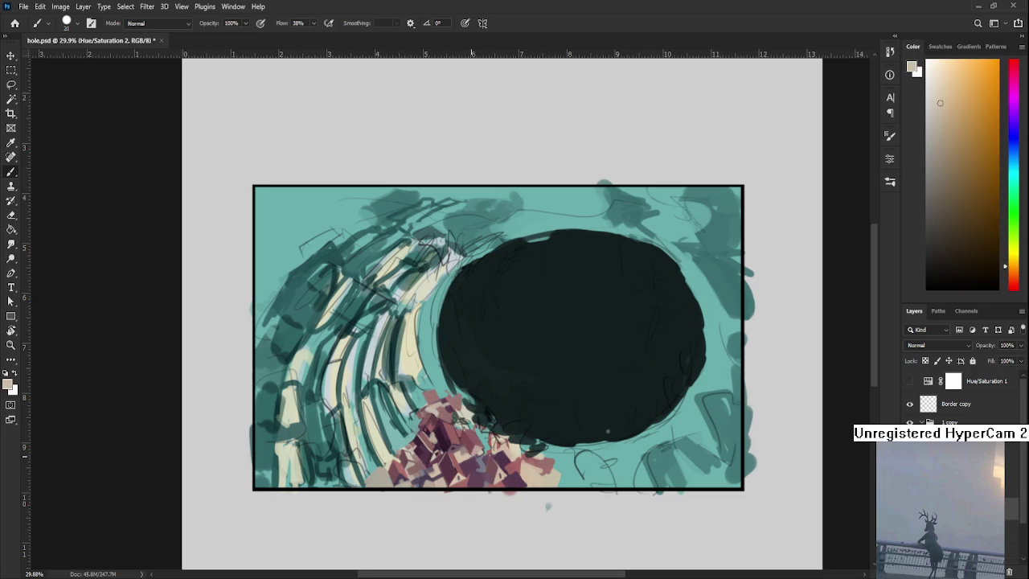
left_click(469, 453, "alt")
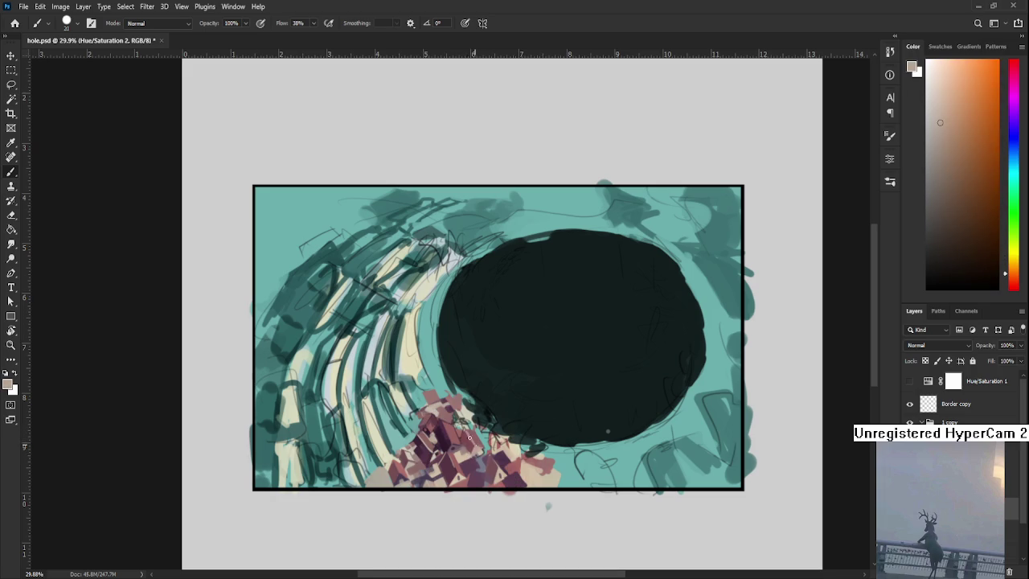
left_click(468, 439, "alt")
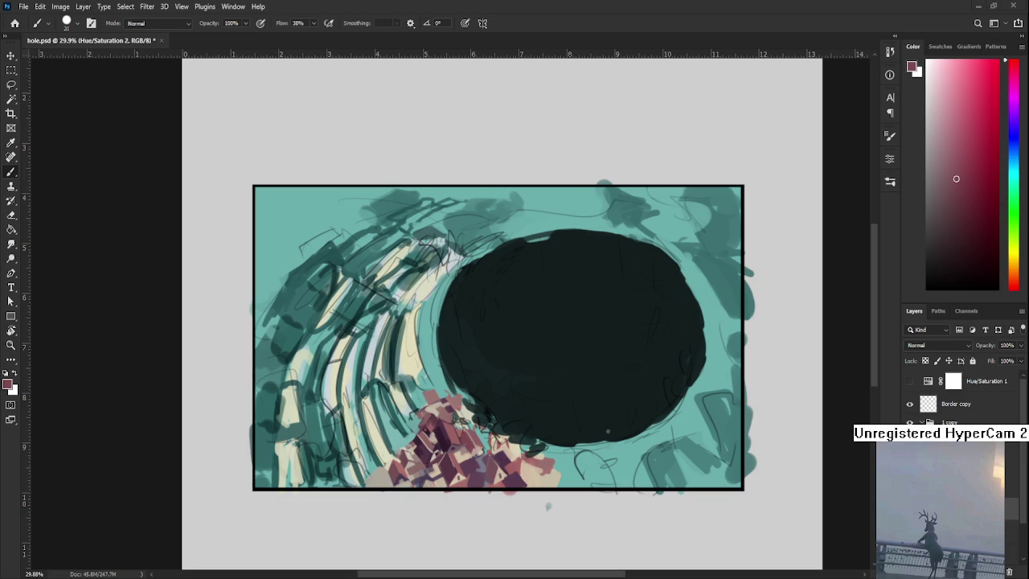
Zoom in on the houses and paint dark purple and light beige rooftop strokes.
scroll(504, 469, "up", 2)
scroll(499, 462, "up", 1)
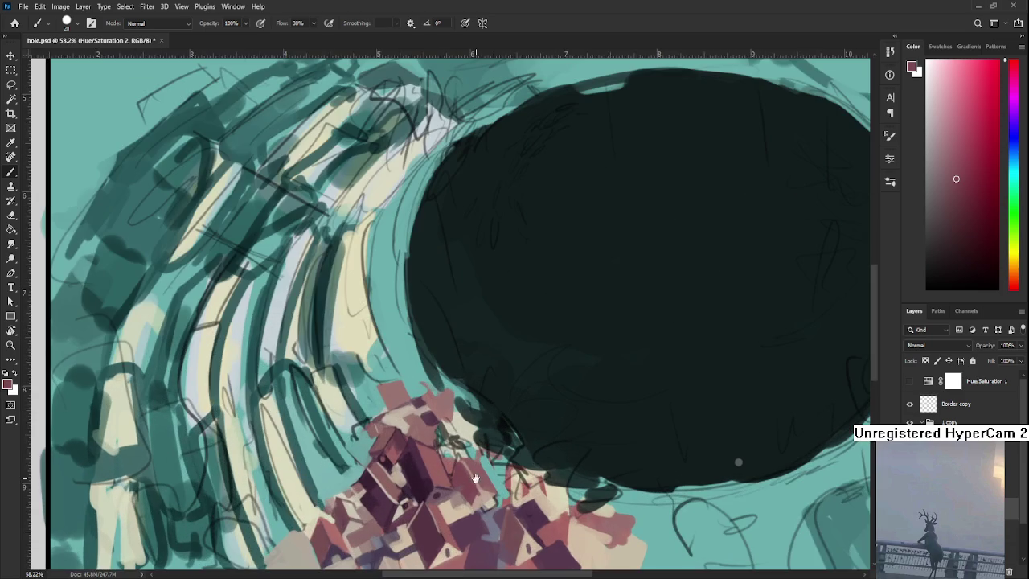
scroll(492, 454, "up", 1)
left_click(490, 446, "alt")
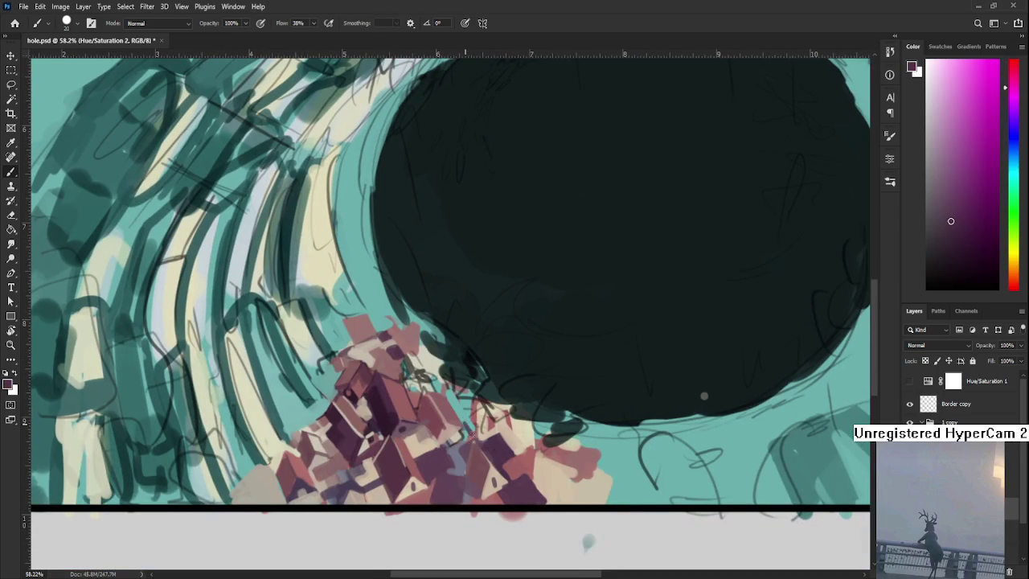
left_click(469, 444, "alt")
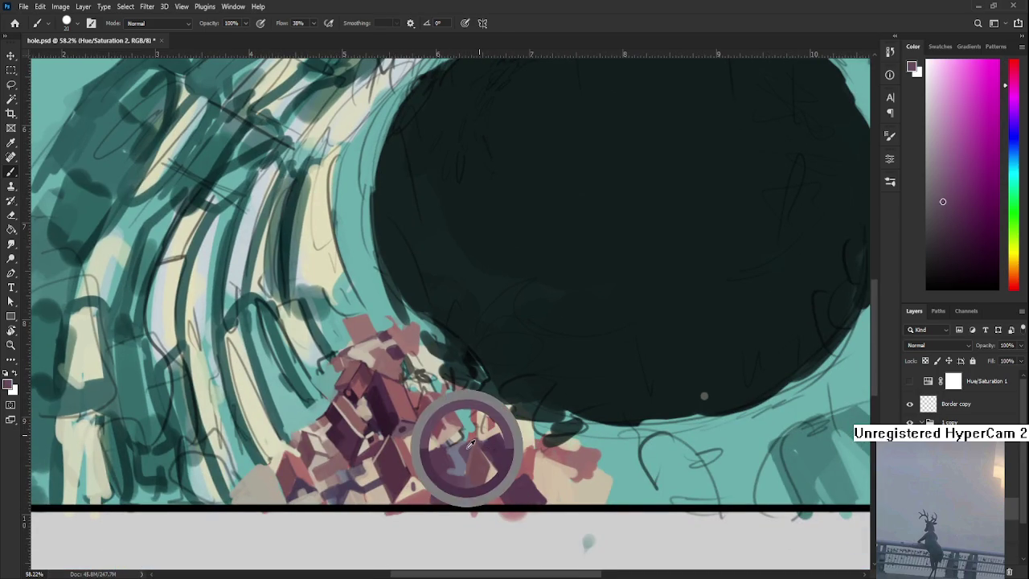
mouse_move(472, 434)
left_mouse_down()
mouse_move(487, 413)
mouse_move(468, 427)
mouse_move(506, 428)
mouse_move(487, 412)
left_mouse_up()
left_click(505, 425, "alt")
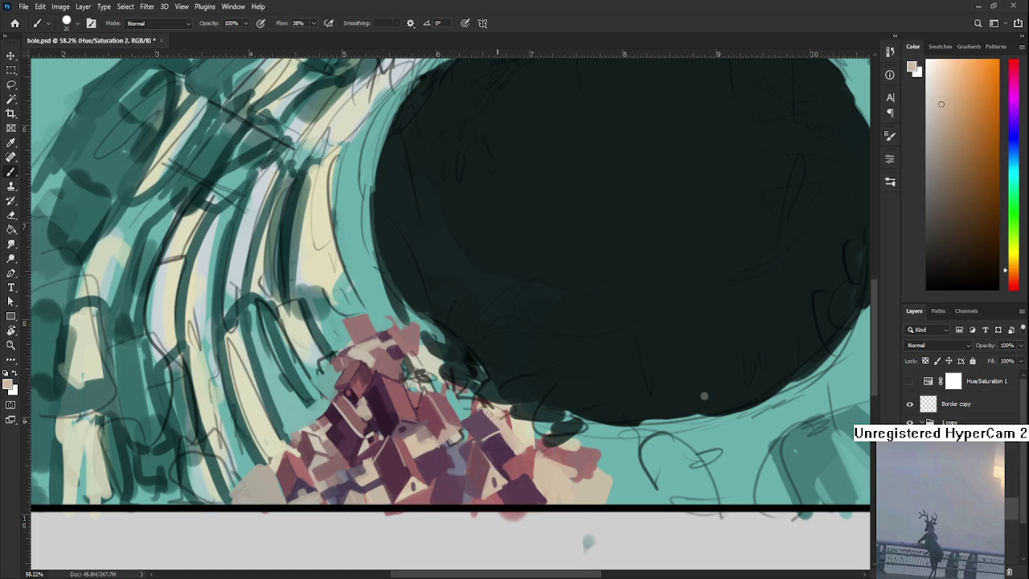
Add blue-purple, reddish-beige, dark magenta and blue-grey touches to the rooftops.
left_click(482, 413, "alt")
left_click(452, 430, "alt")
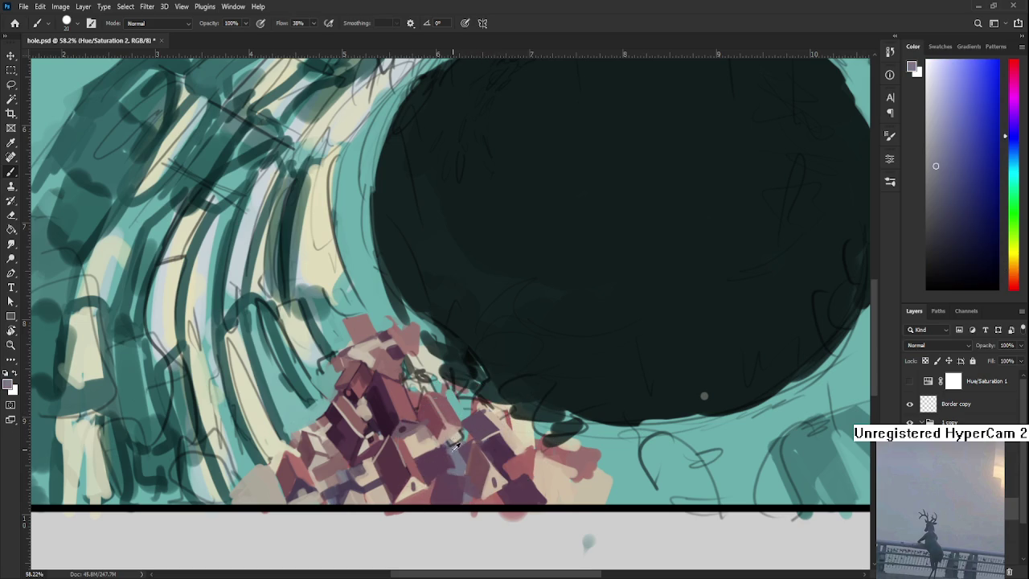
left_click(451, 433, "alt")
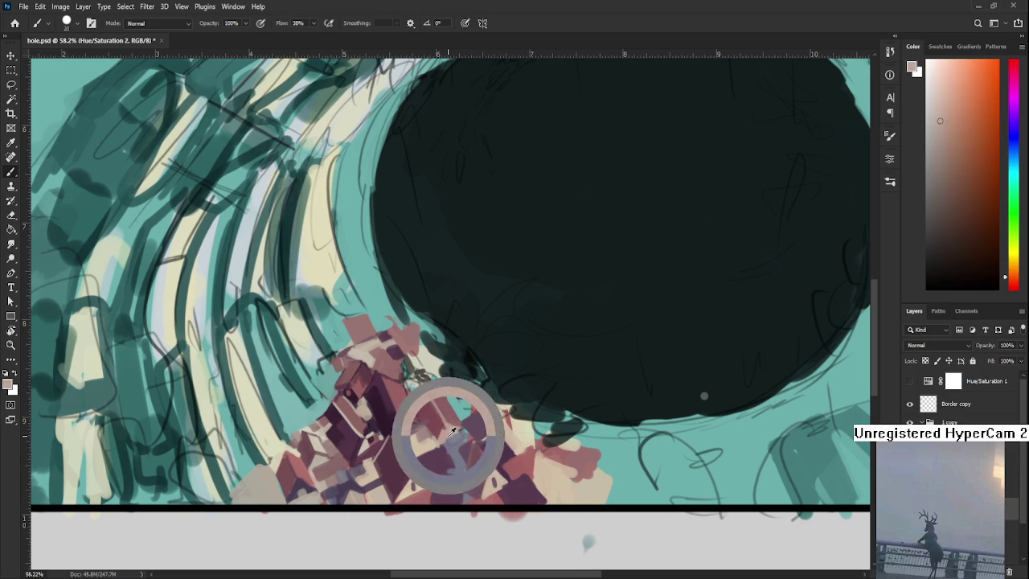
left_click(451, 443, "alt")
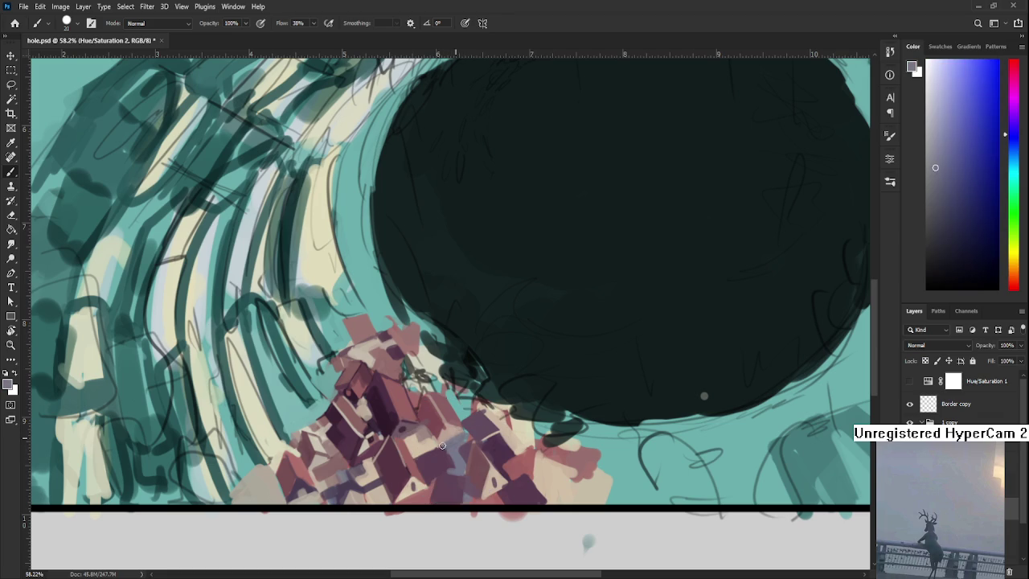
left_click(440, 449, "alt")
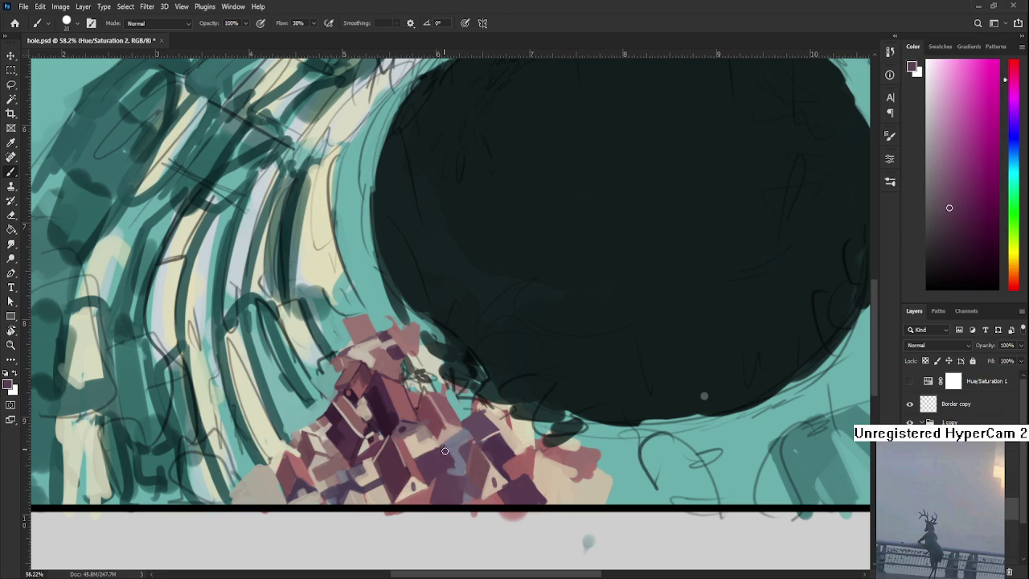
left_click(454, 452, "alt")
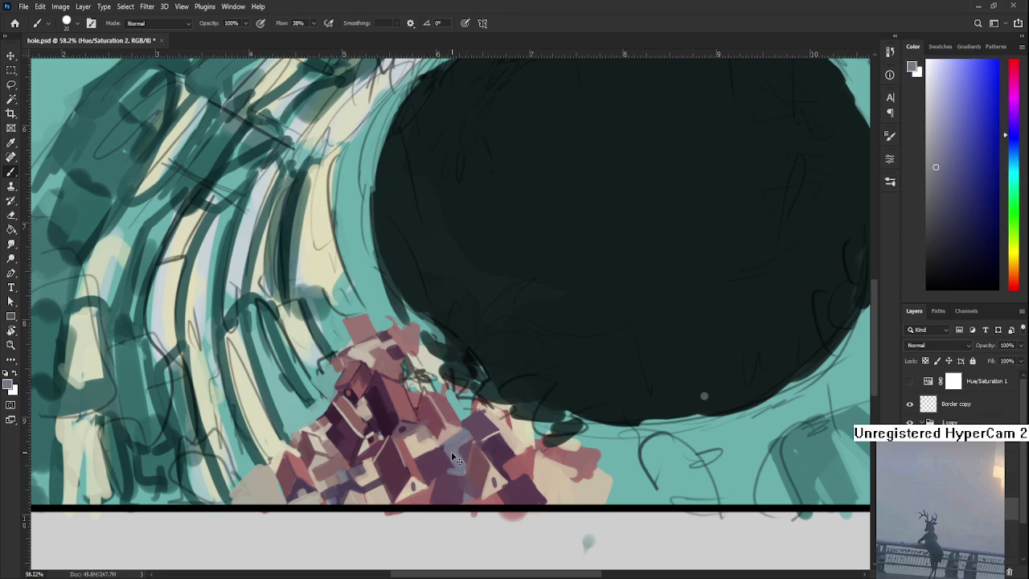
left_click(440, 443, "alt")
left_click(455, 430, "alt")
left_click(449, 441, "alt")
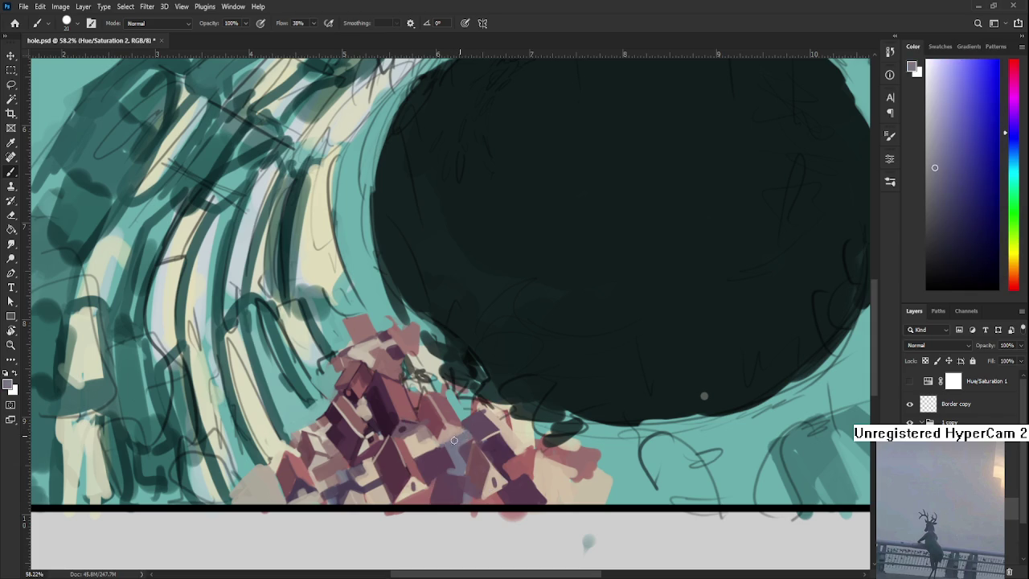
left_click(480, 420, "alt")
left_click_drag(467, 413, 462, 448)
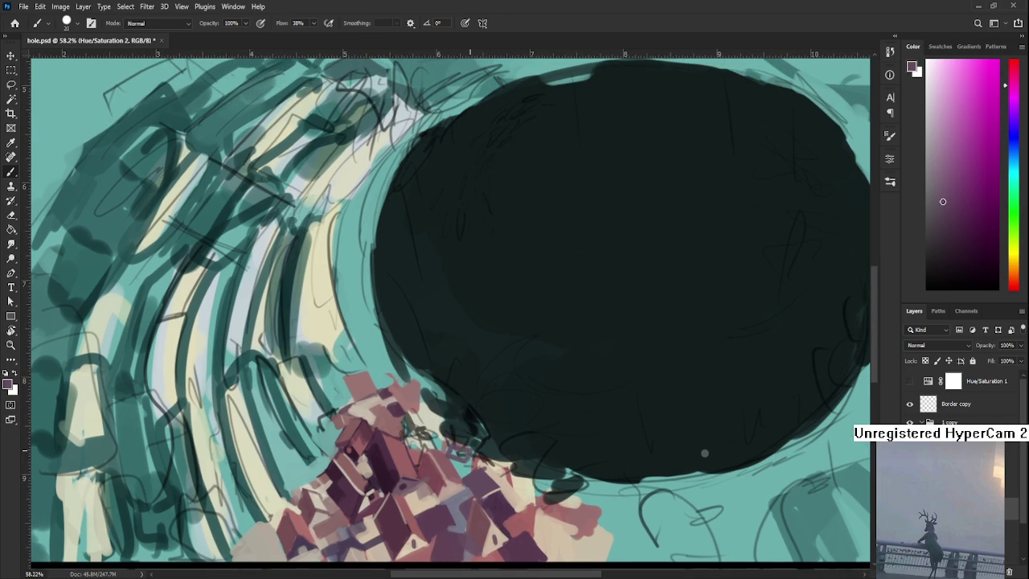
Paint small light tan, orange-tan and pink-purple marks on the rooftops, then zoom back out.
left_click(464, 451, "alt")
left_click(461, 463, "alt")
left_click(499, 466, "alt")
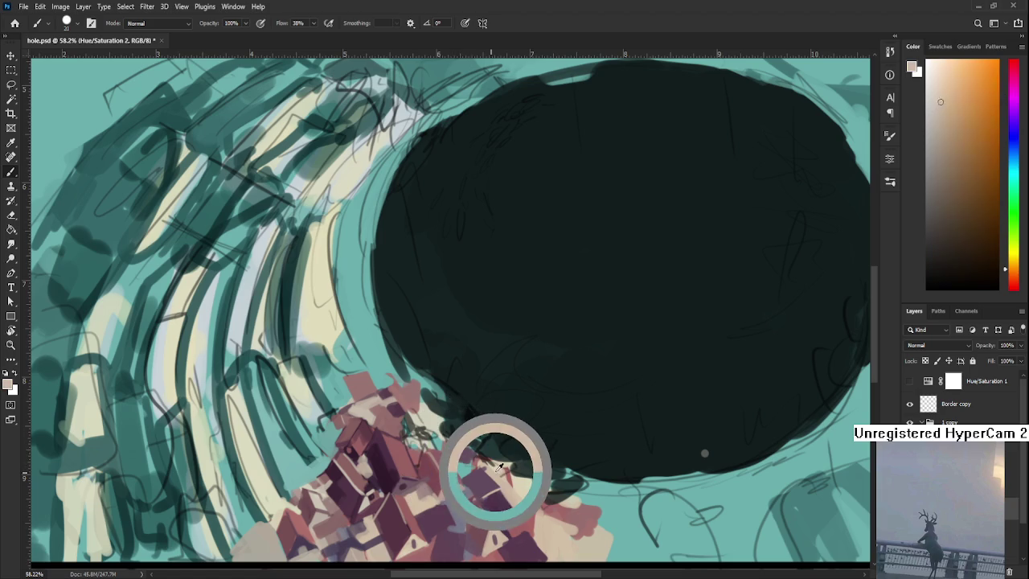
left_click_drag(455, 466, 466, 475)
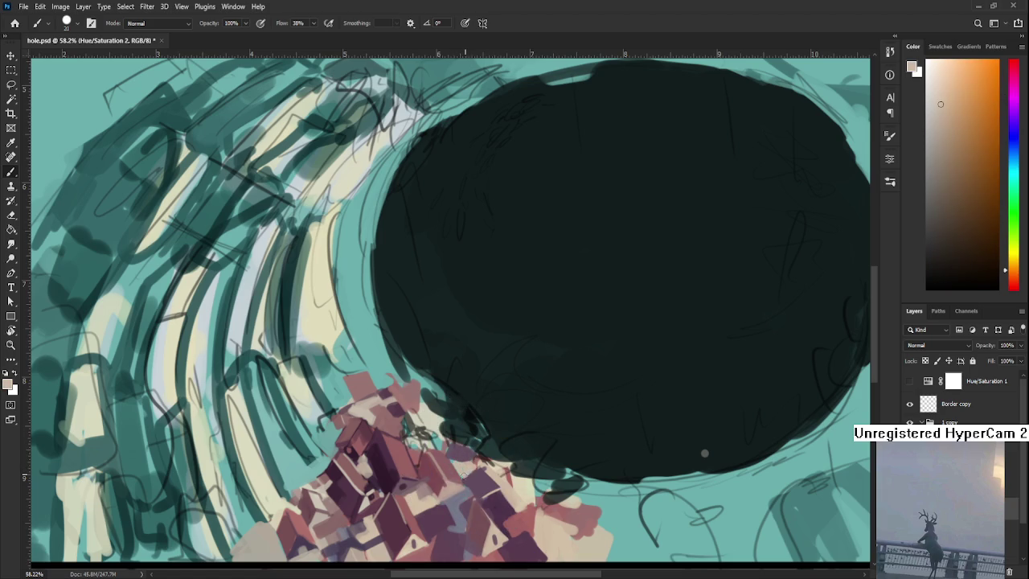
left_click(471, 456, "alt")
left_click(472, 456, "alt")
left_click_drag(452, 466, 481, 468)
left_click(464, 461, "alt")
left_click(482, 466, "alt")
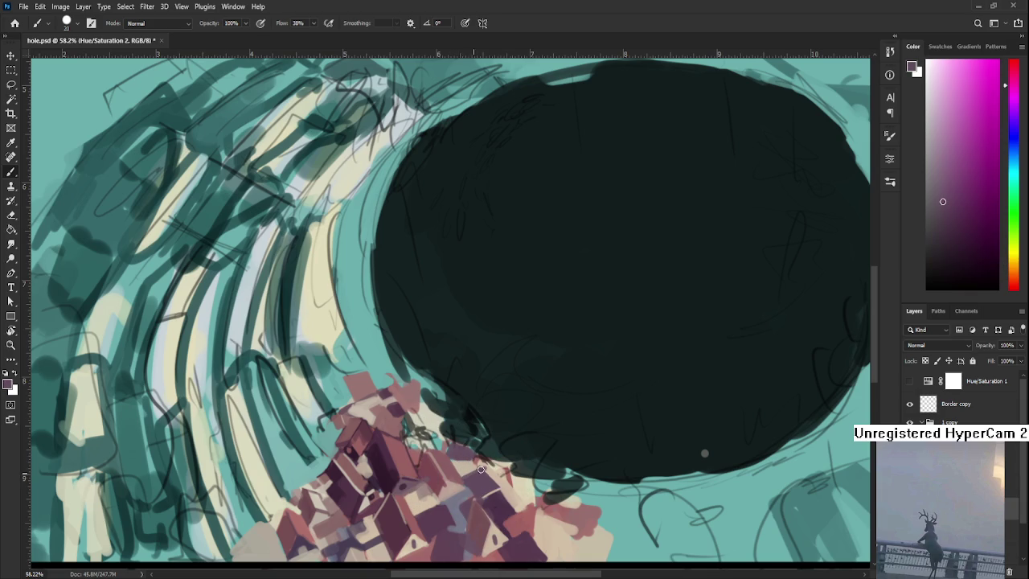
left_click(492, 468, "alt")
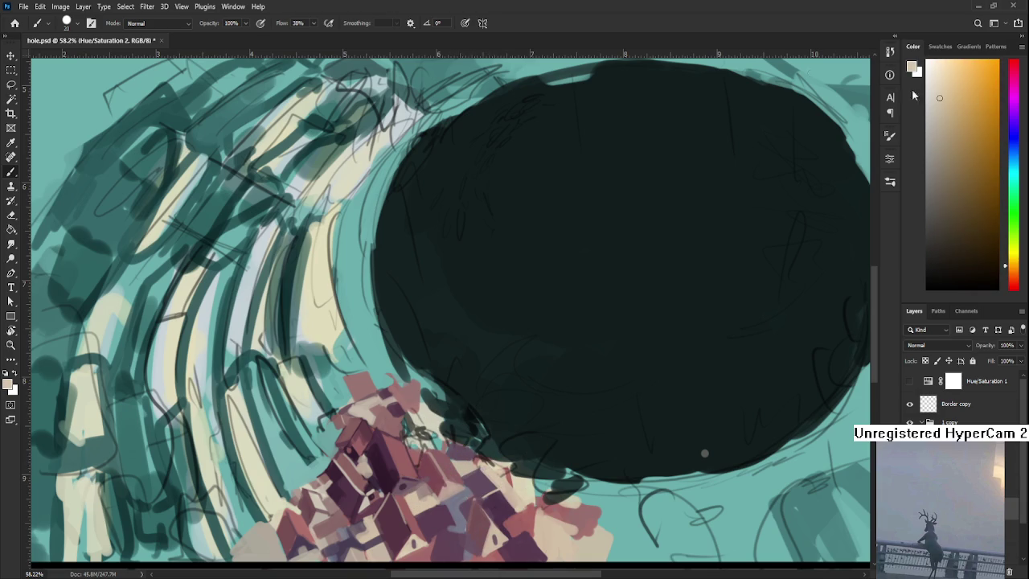
scroll(445, 400, "down", 3)
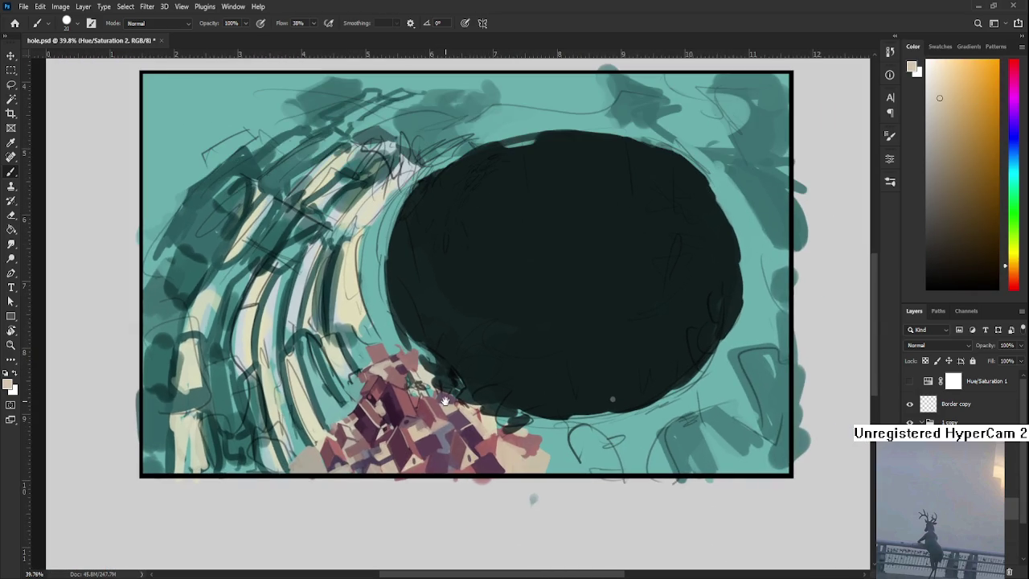
Paint house blocks in dark purple, magenta-leaning purple and light beige sampled from the houses.
scroll(446, 398, "right", 2)
left_click(419, 415, "alt")
left_click_drag(419, 416, 414, 413)
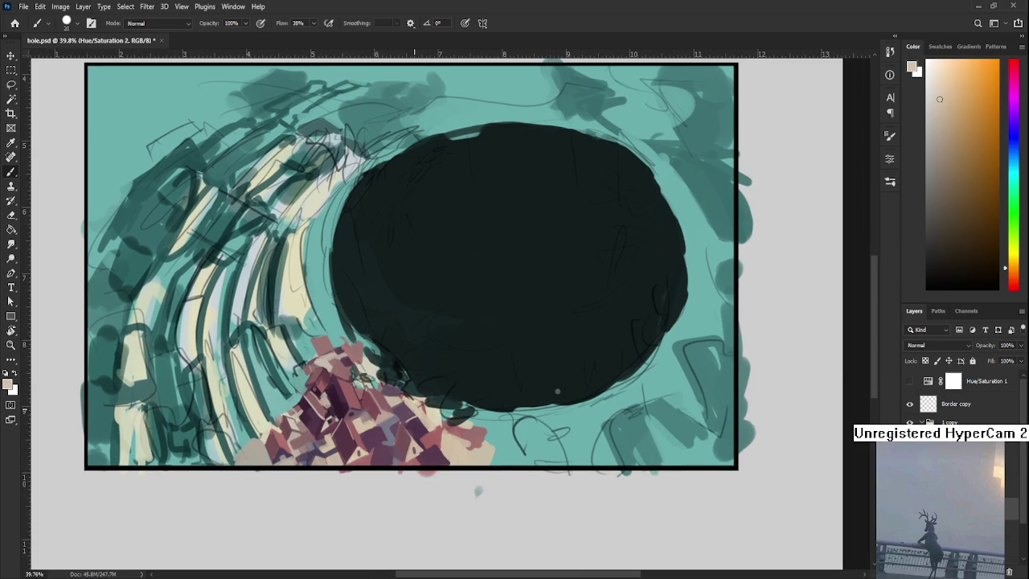
left_click(402, 408, "alt")
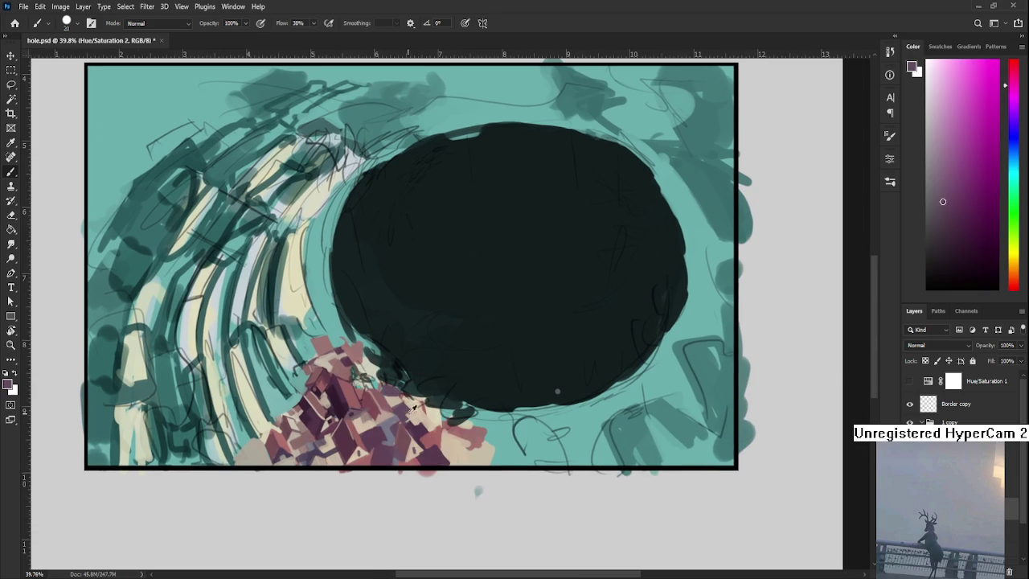
left_click(414, 418, "alt")
left_click(409, 416, "alt")
left_click(409, 403, "alt")
left_click(419, 426, "alt")
Add light pink, light yellow and orange-tan rooftop touches to the cluster.
left_click(425, 394, "alt")
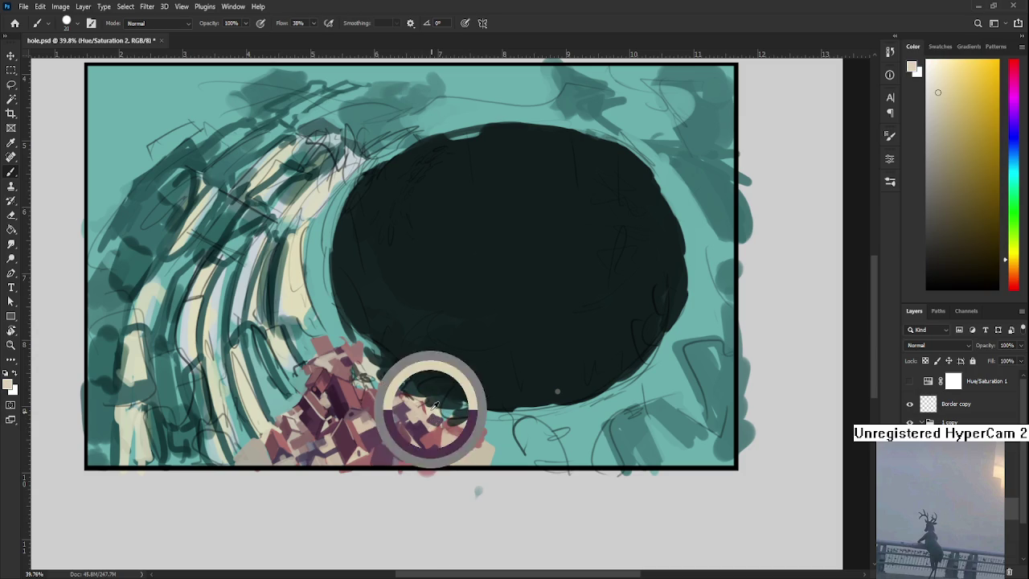
left_click(434, 423, "alt")
left_click(426, 394, "alt")
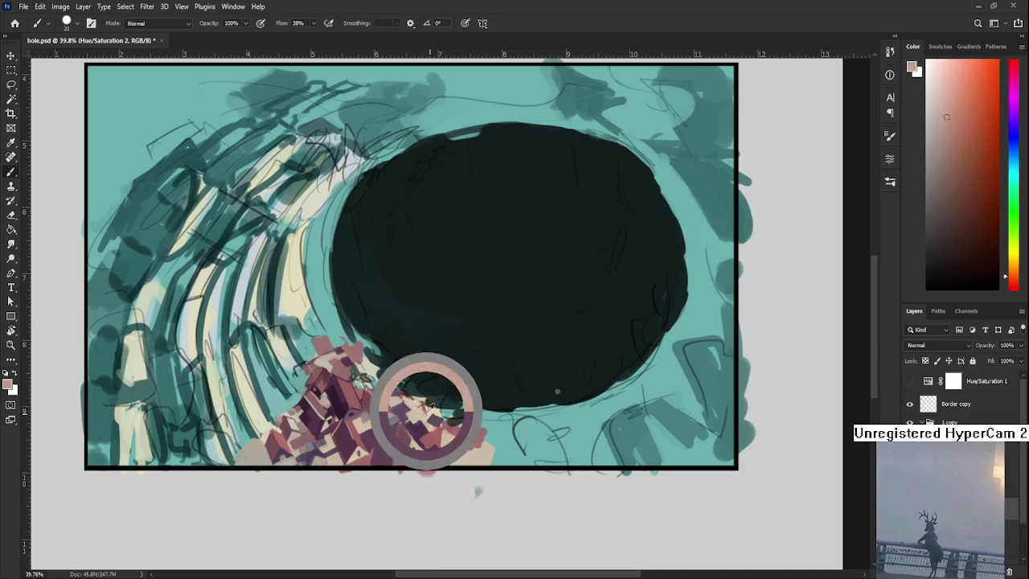
left_click(439, 414, "alt")
left_click(438, 409, "alt")
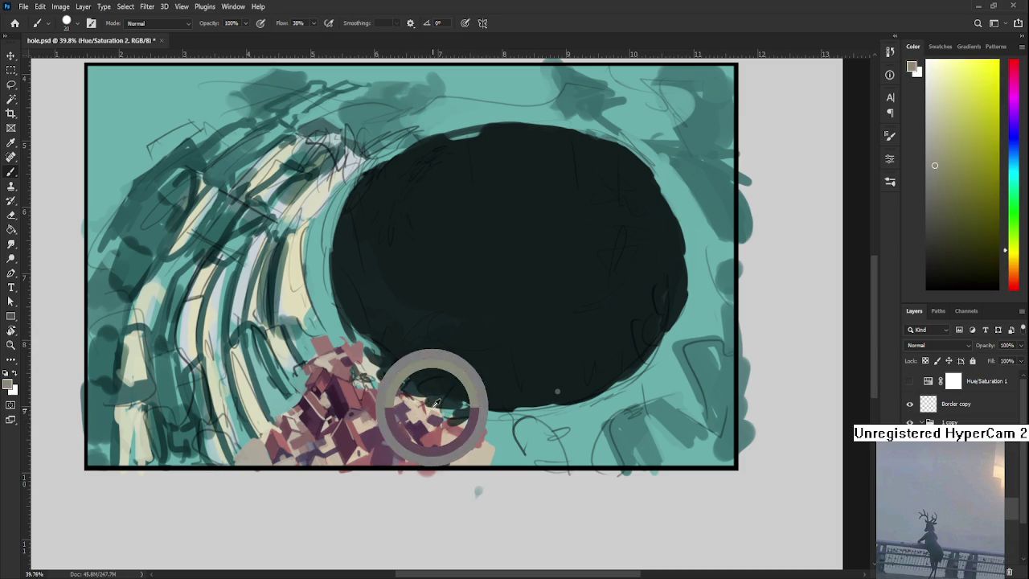
left_click(434, 412, "alt")
left_click(430, 418, "alt")
left_click(431, 424, "alt")
left_click(431, 422, "alt")
left_click(435, 419, "alt")
left_click_drag(435, 420, 427, 419)
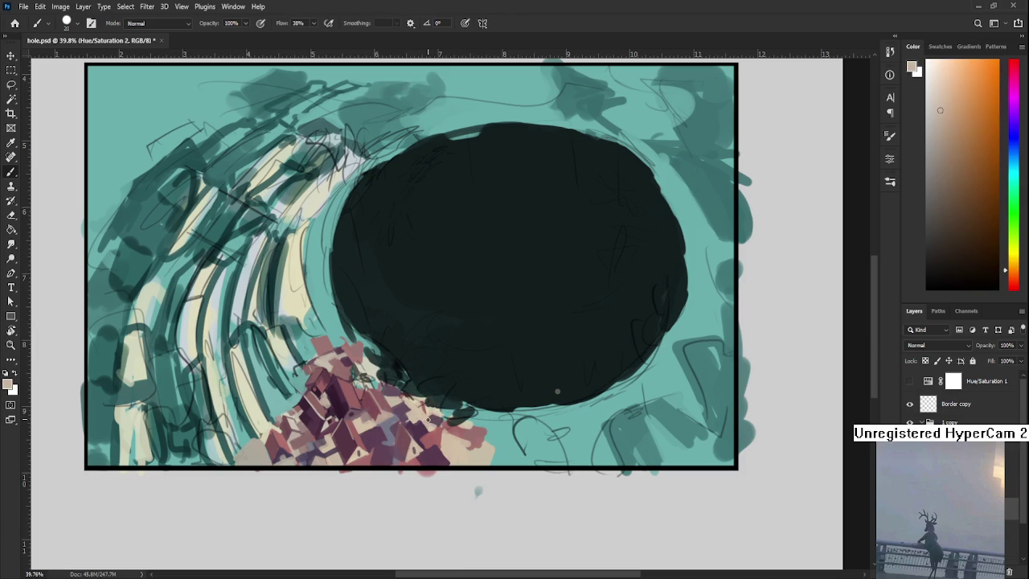
Paint dark magenta, orange-tan, muted mauve and light tan house blocks.
left_click(432, 414, "alt")
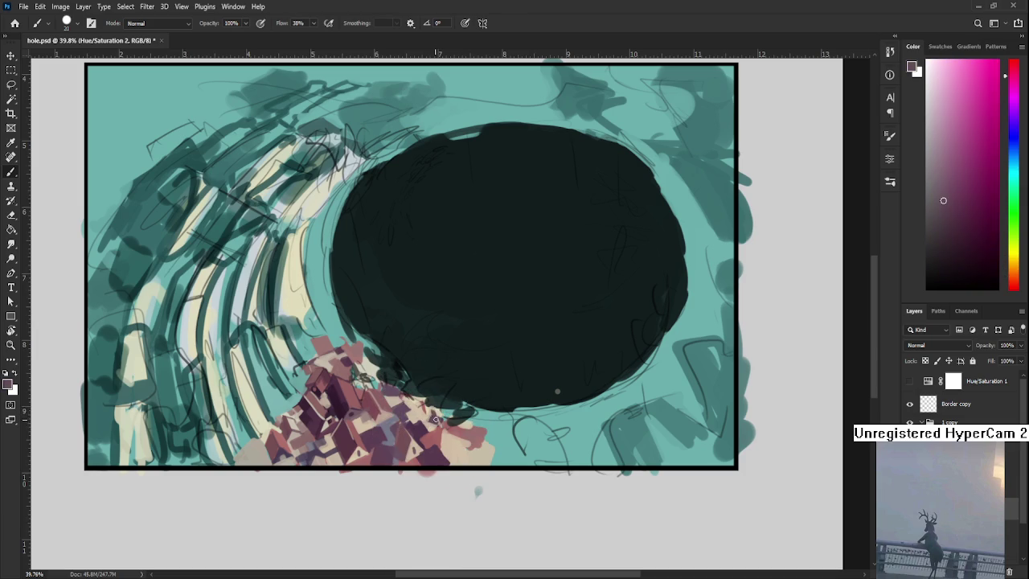
left_click(442, 418, "alt")
left_click(445, 413, "alt")
left_click(434, 409, "alt")
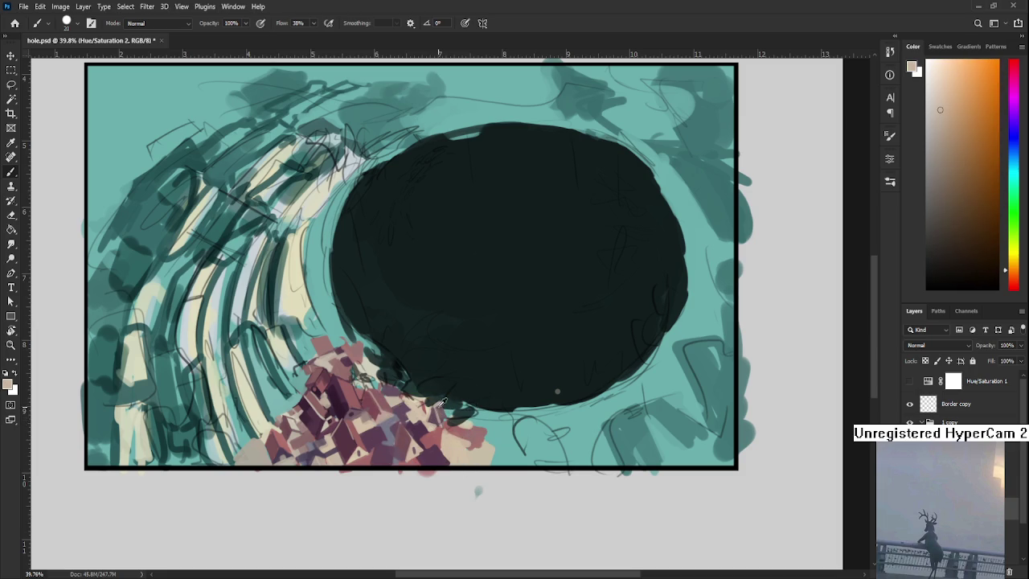
left_click(440, 403, "alt")
left_click(433, 405, "alt")
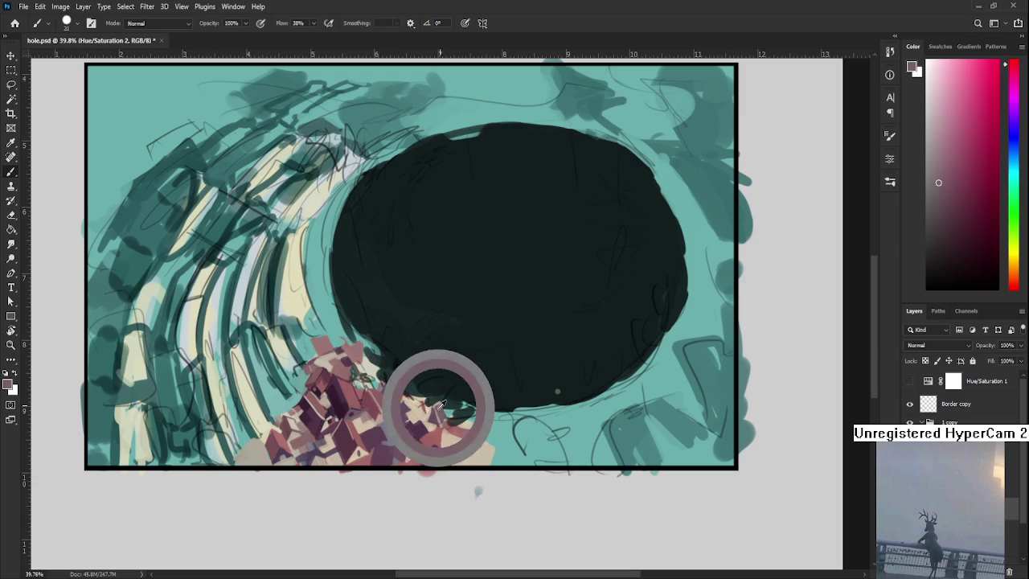
left_click(436, 420, "alt")
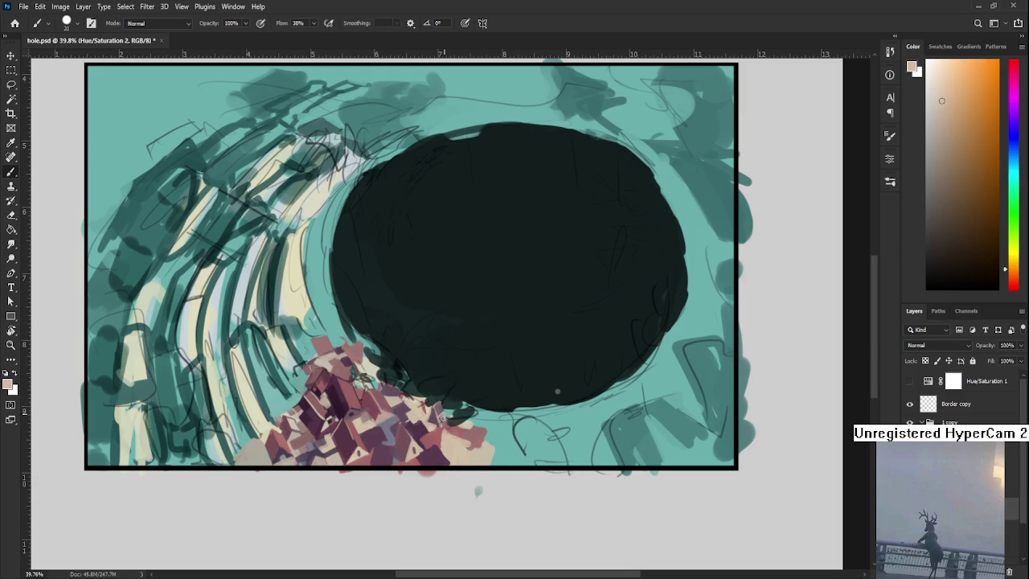
left_click(444, 406, "alt")
left_click(439, 418, "alt")
Add dark mauve shadowed walls, dusty red roofs and light peach lit roofs to the cluster.
left_click(434, 416, "alt")
left_click(432, 422, "alt")
left_click(433, 431, "alt")
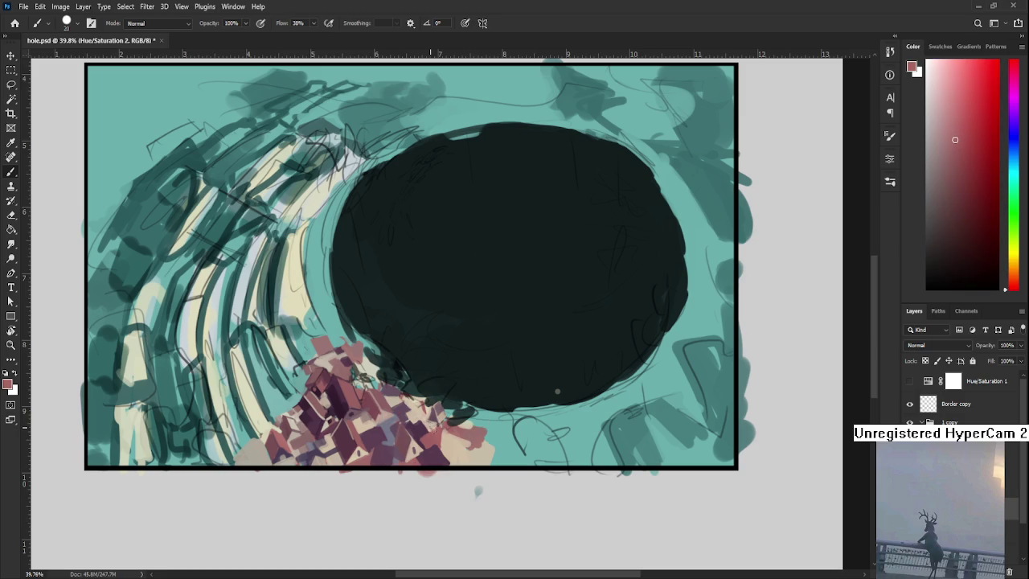
left_click(438, 426, "alt")
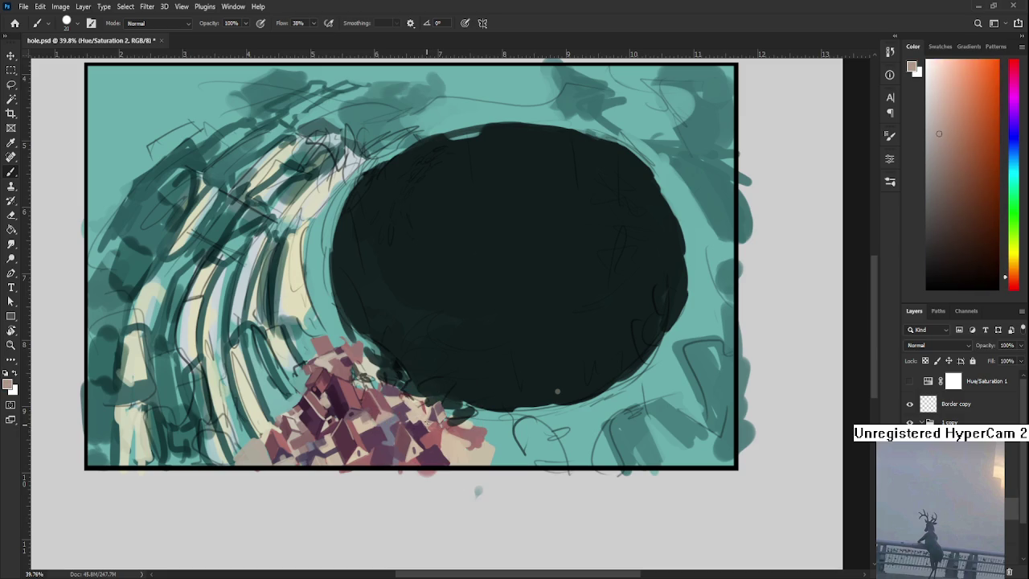
left_click(436, 434, "alt")
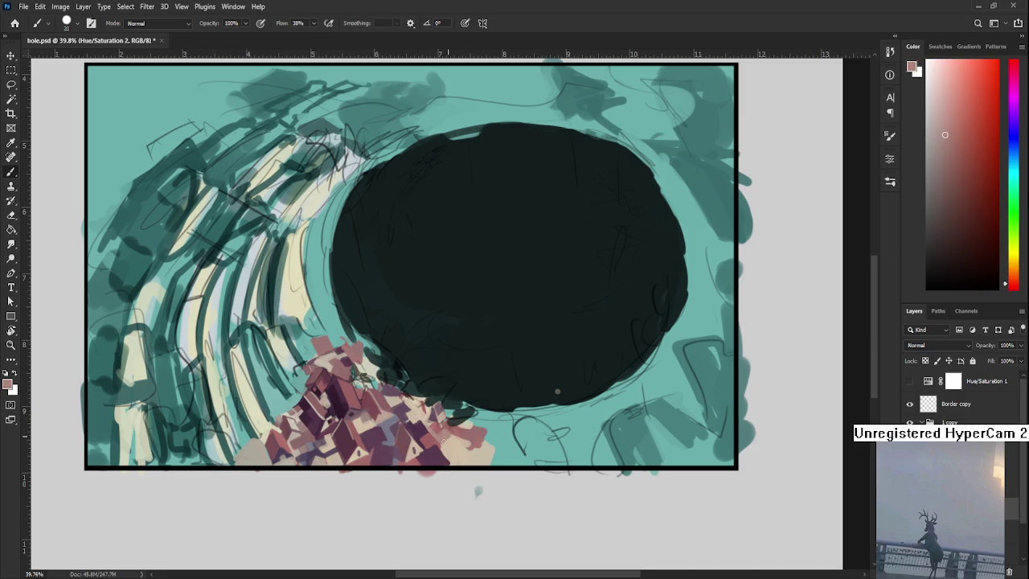
left_click(449, 445, "alt")
left_click(458, 428, "alt")
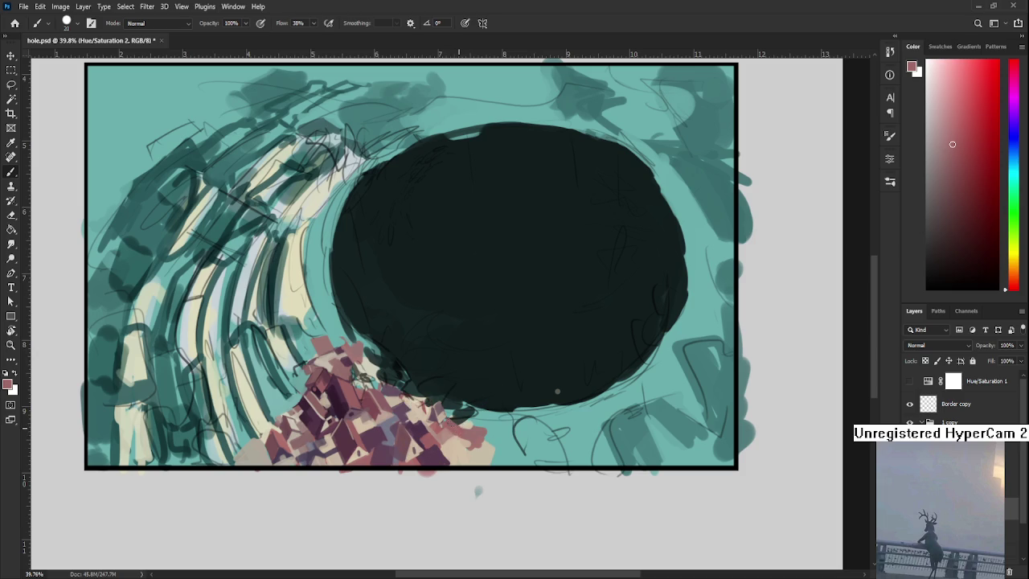
left_click(459, 426, "alt")
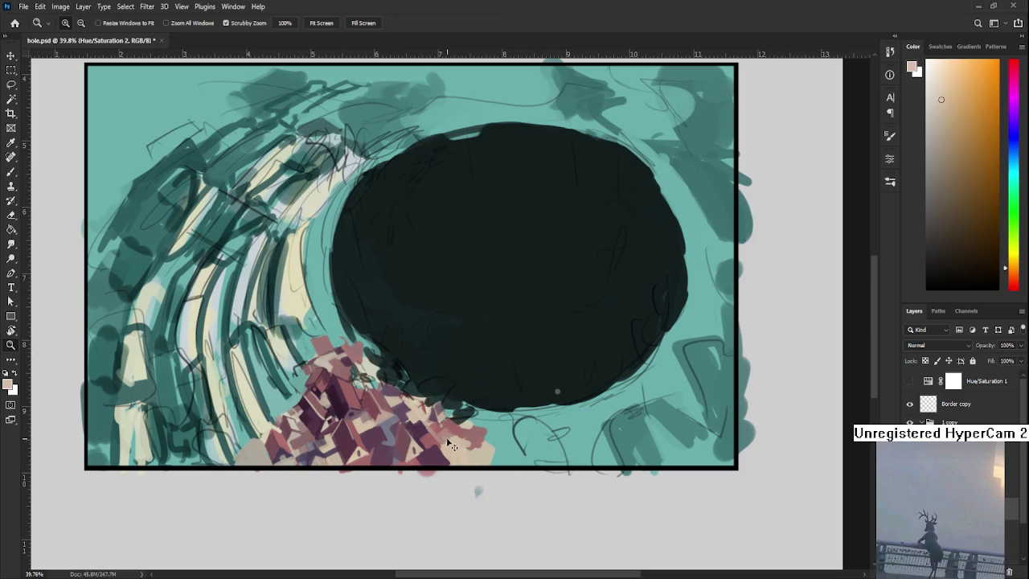
left_click(447, 444, "alt")
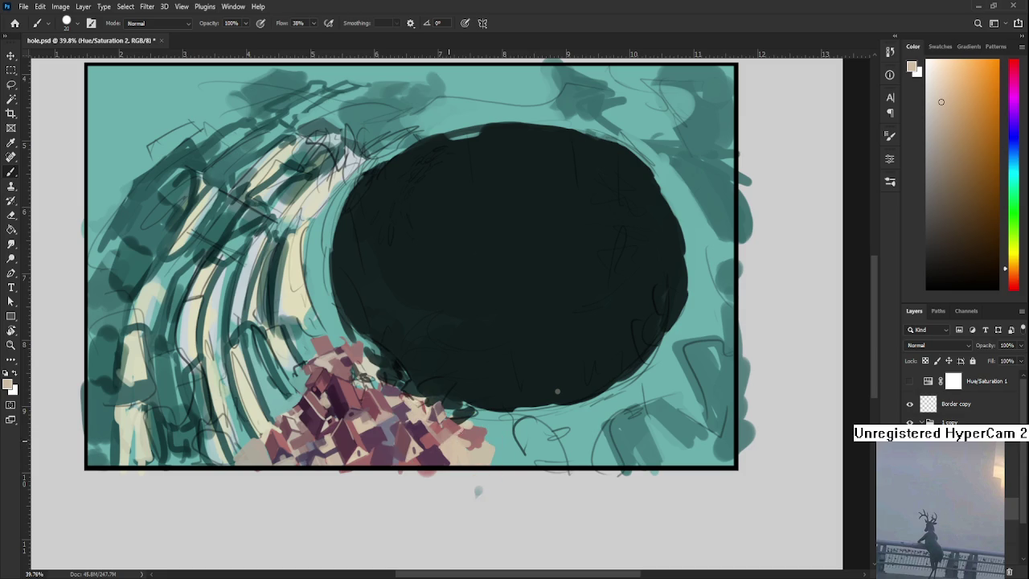
left_click(442, 448, "alt")
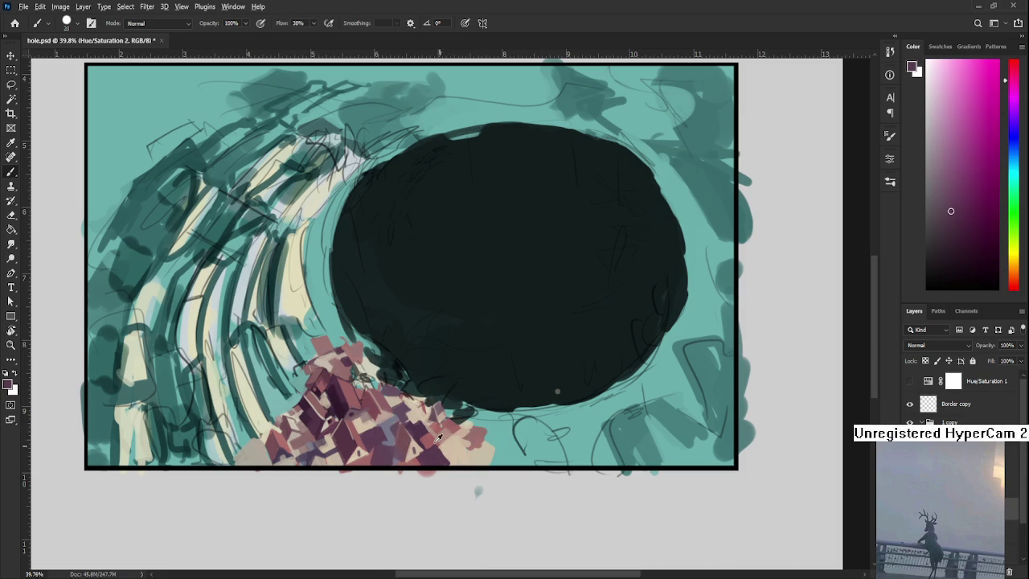
left_click(438, 444, "alt")
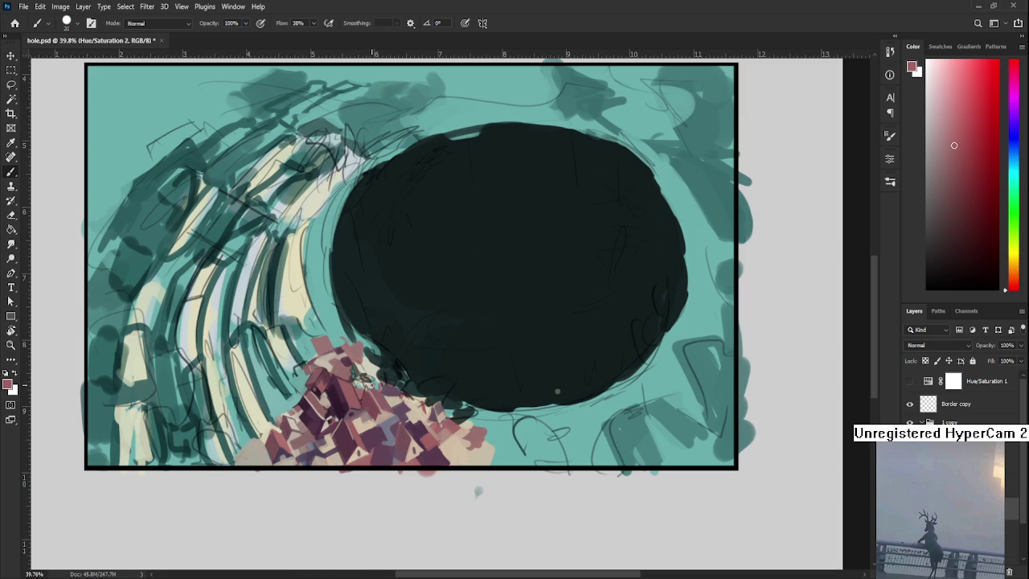
Adjust the view of the pink-purple house blocks along the hole's lower-left edge.
scroll(375, 388, "up", 4)
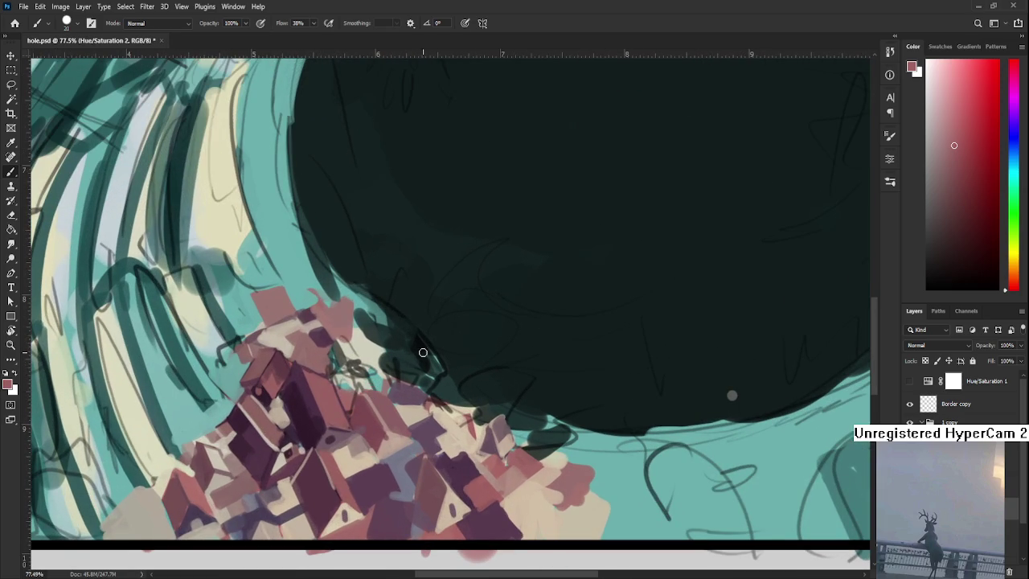
Detail the upper house roofs with sampled dark mauve, reddish-mauve and magenta shadow tones.
left_click(315, 341, "alt")
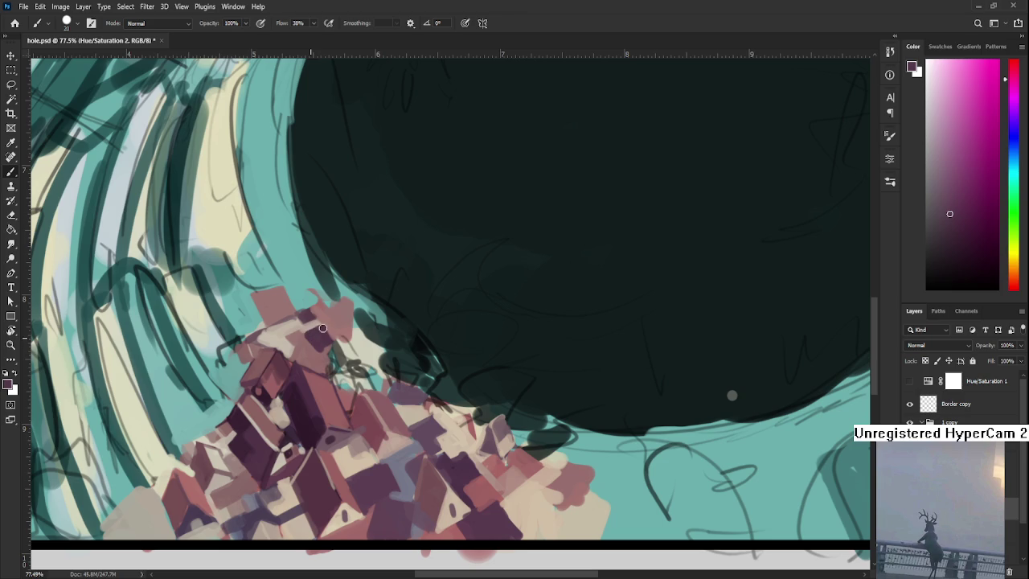
left_click(311, 341, "alt")
left_click(310, 345, "alt")
left_click(305, 336, "alt")
left_click(305, 336, "alt")
left_click(306, 336, "alt")
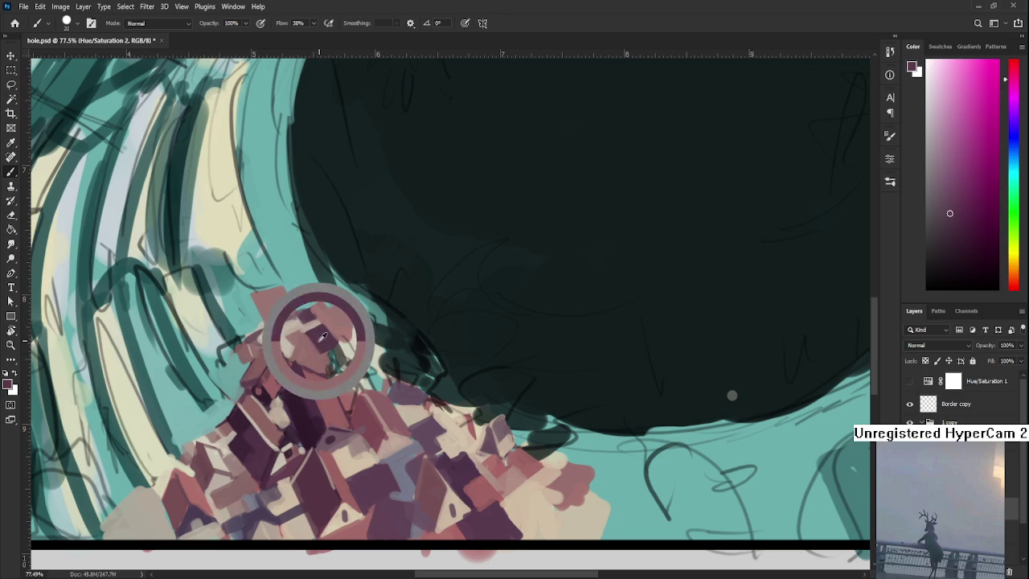
left_click(310, 357, "alt")
left_click(319, 339, "alt")
left_click(340, 325, "alt")
left_click(343, 311, "alt")
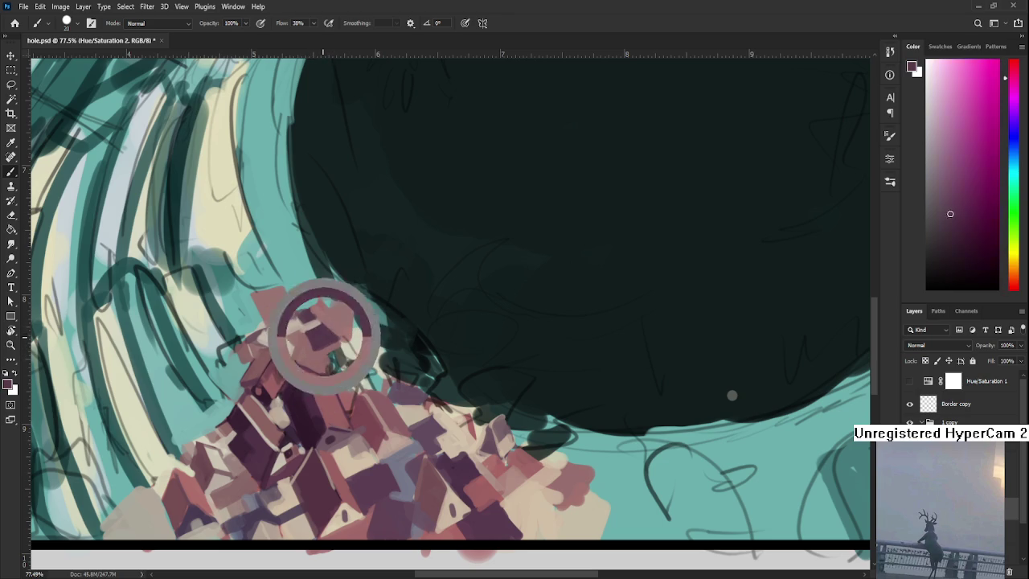
left_click(309, 336, "alt")
left_click(319, 332, "alt")
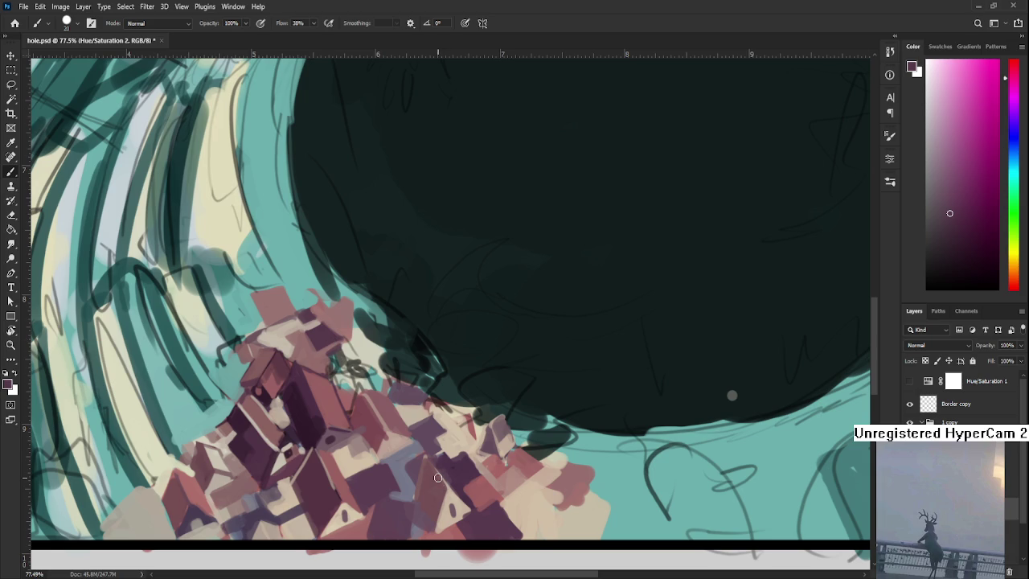
Paint pinkish-tan, lighter pink and warm peach-orange highlights on the middle houses.
left_click(386, 438, "alt")
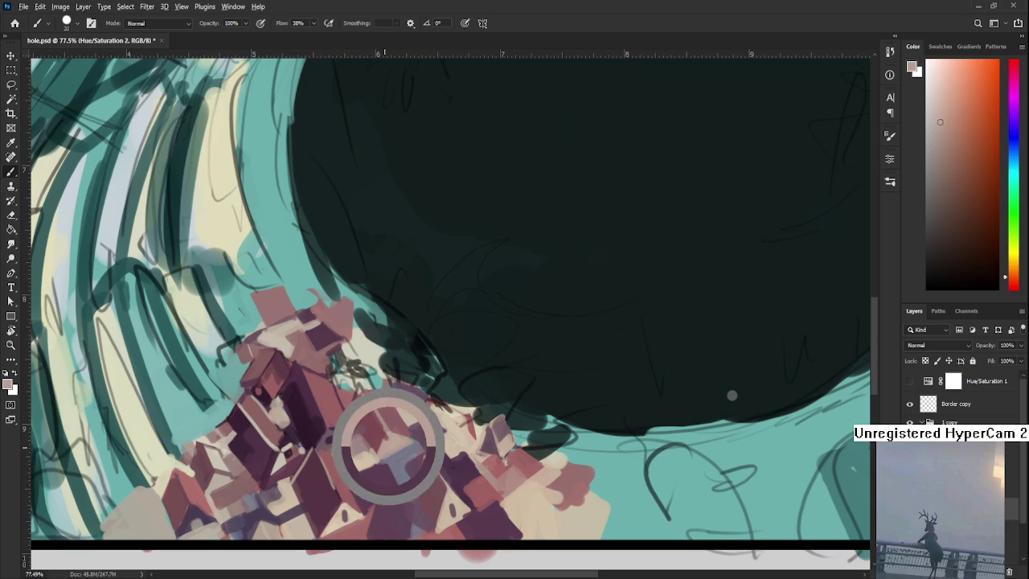
left_click(385, 436, "alt")
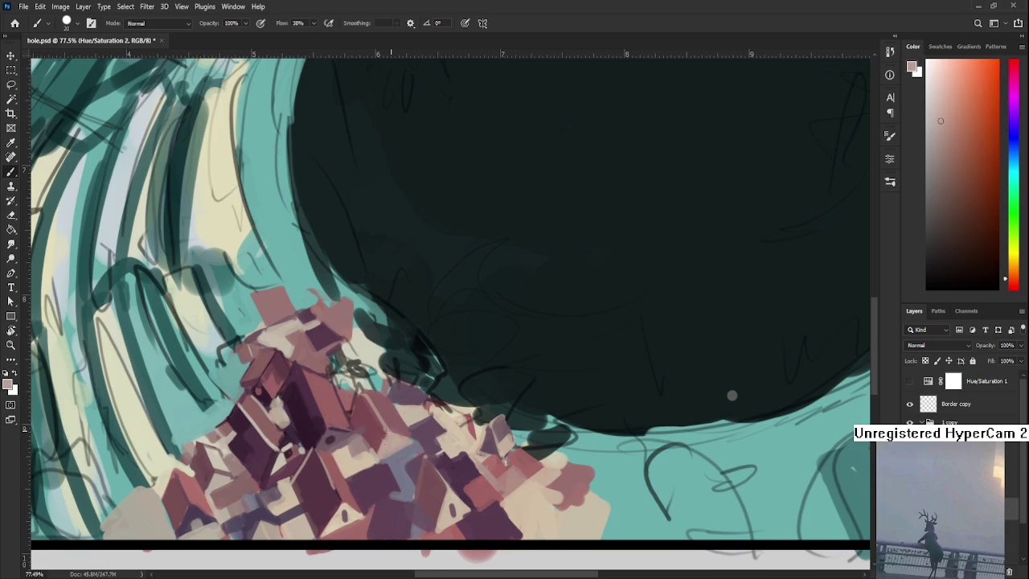
left_click(394, 434, "alt")
left_click(400, 432, "alt")
left_click(400, 435, "alt")
Add dark purple shadows and light beige-orange highlights to the lower-right houses, then zoom out.
left_click(441, 451, "alt")
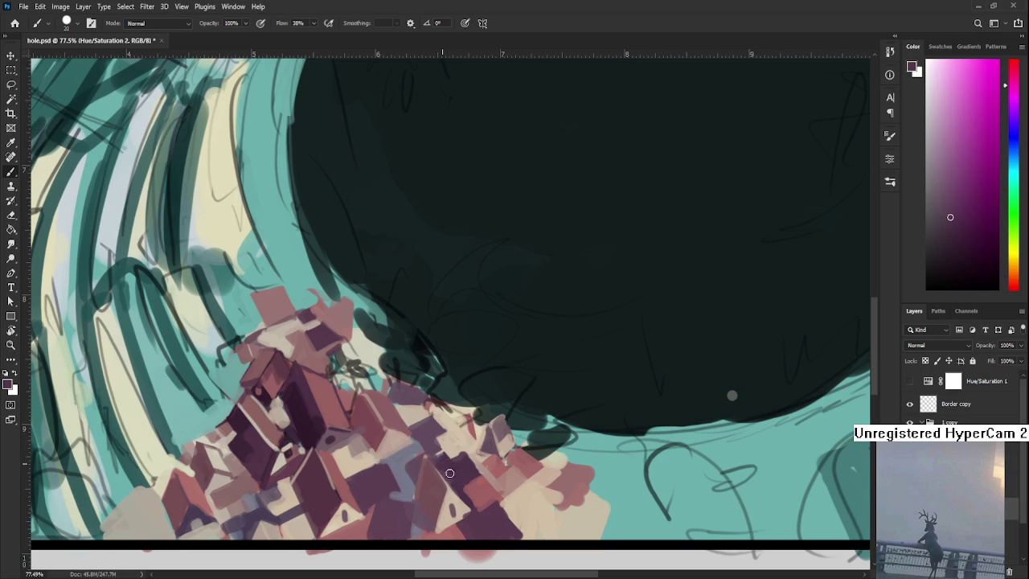
left_click(450, 452, "alt")
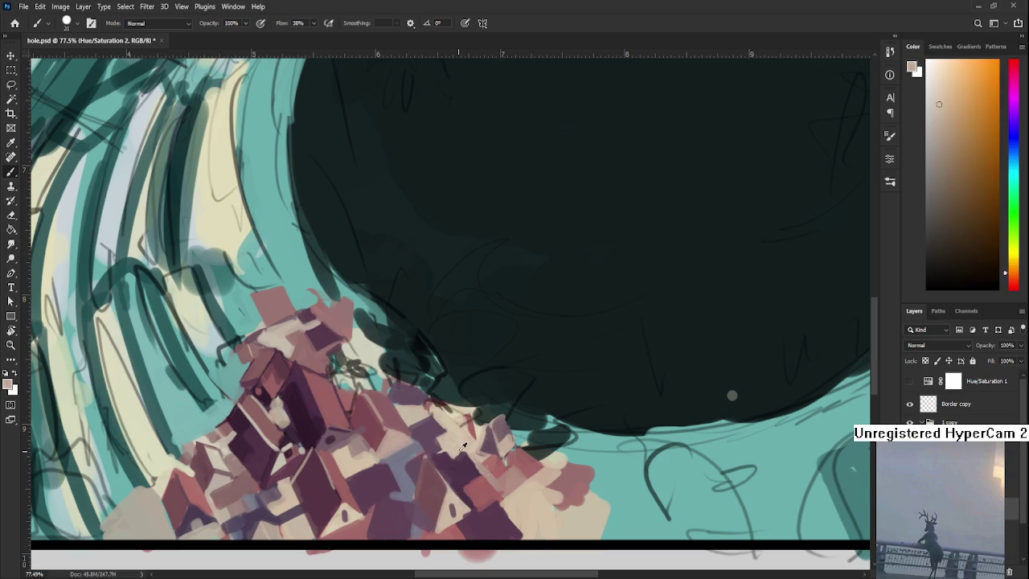
left_click(458, 456, "alt")
left_click(479, 462, "alt")
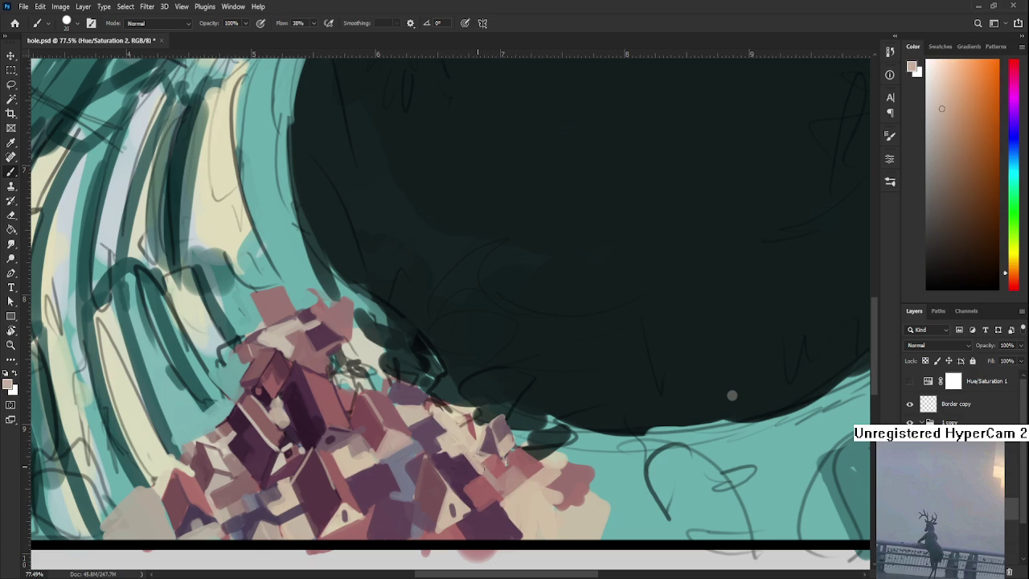
left_click(490, 480, "alt")
left_click(481, 467, "alt")
left_click(471, 448, "alt")
scroll(405, 332, "down", 2)
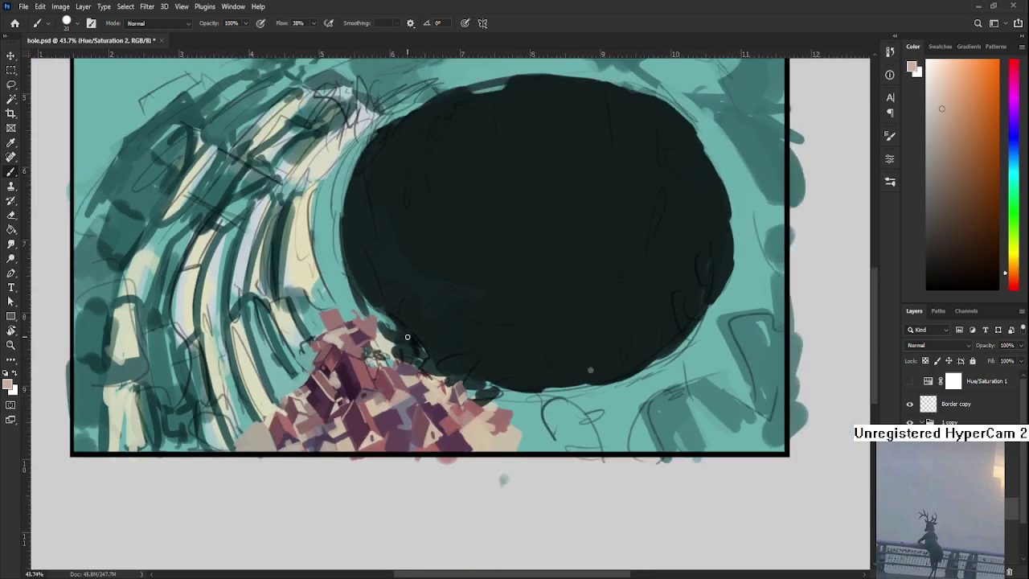
scroll(425, 295, "down", 1)
scroll(410, 365, "down", 1)
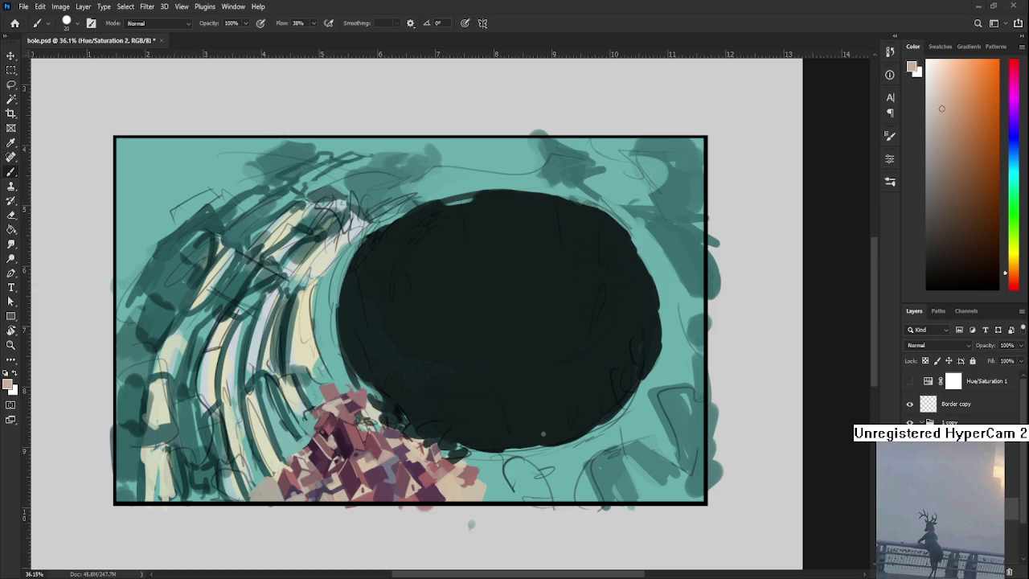
scroll(374, 448, "up", 1)
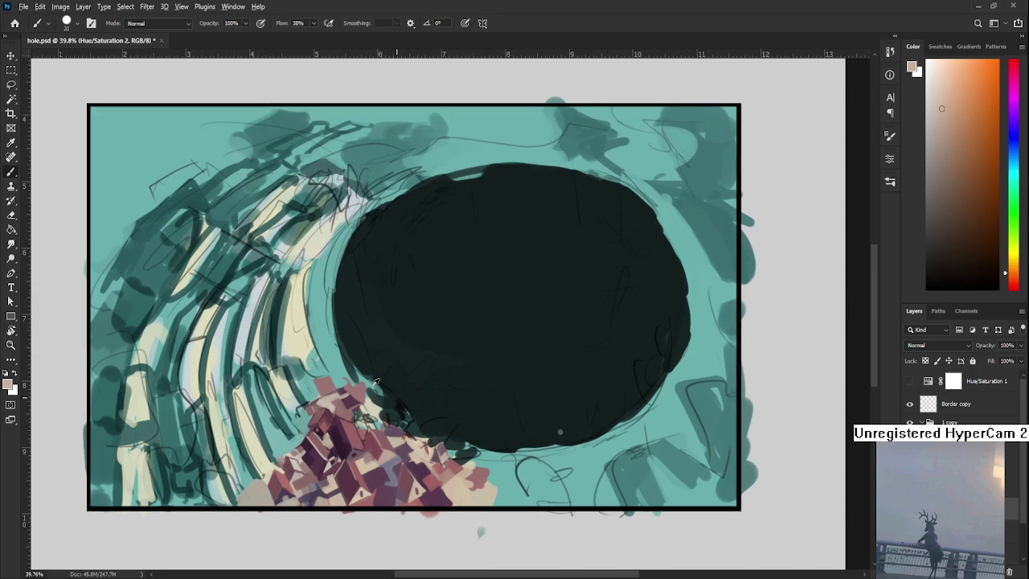
Paint new roof blocks using sampled pink, muted red, pale beige and dark magenta.
left_click(353, 399, "alt")
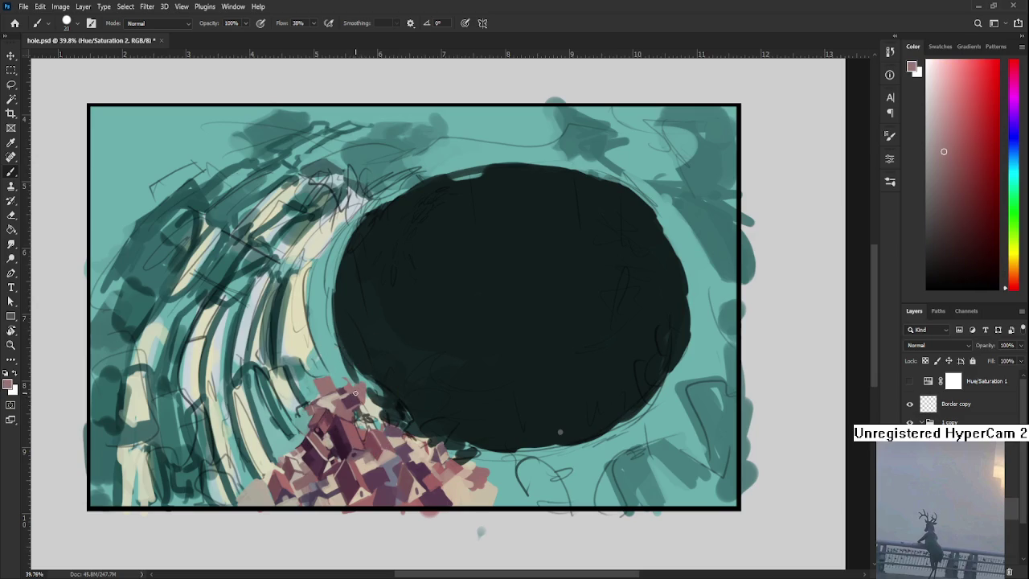
left_click(354, 390, "alt")
left_click(349, 400, "alt")
left_click(348, 402, "alt")
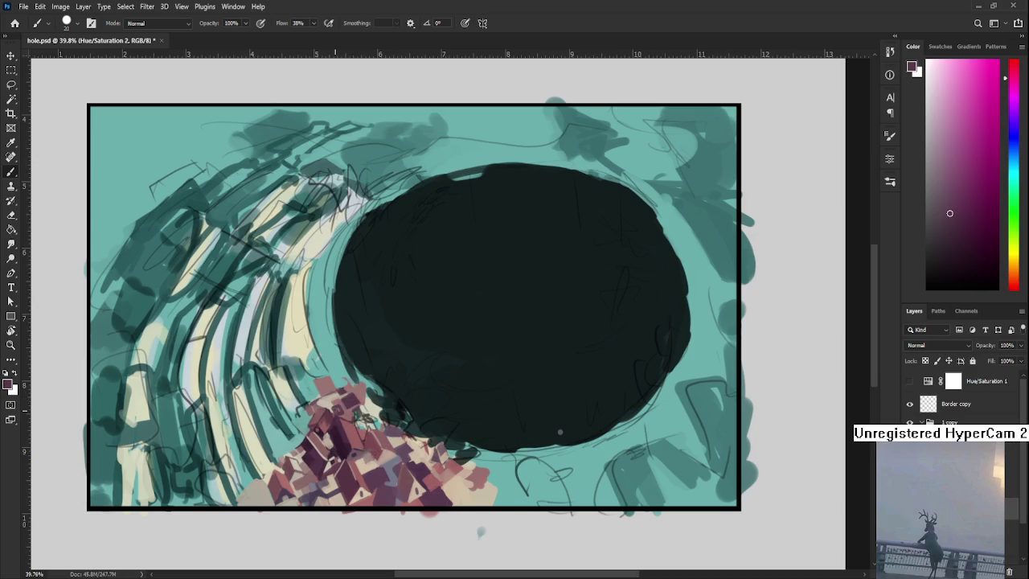
left_click(344, 401, "alt")
left_click(337, 398, "alt")
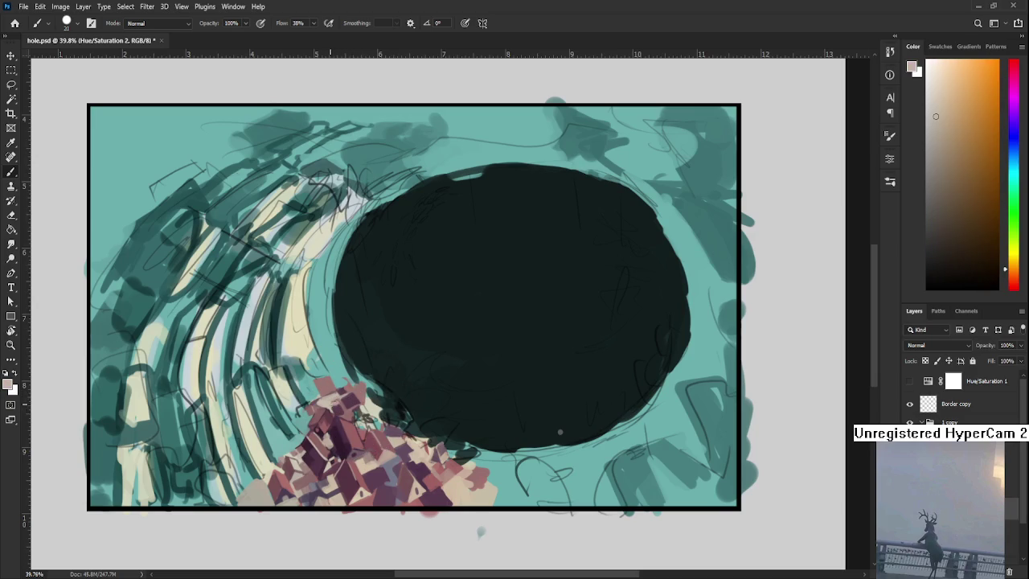
left_click(343, 401, "alt")
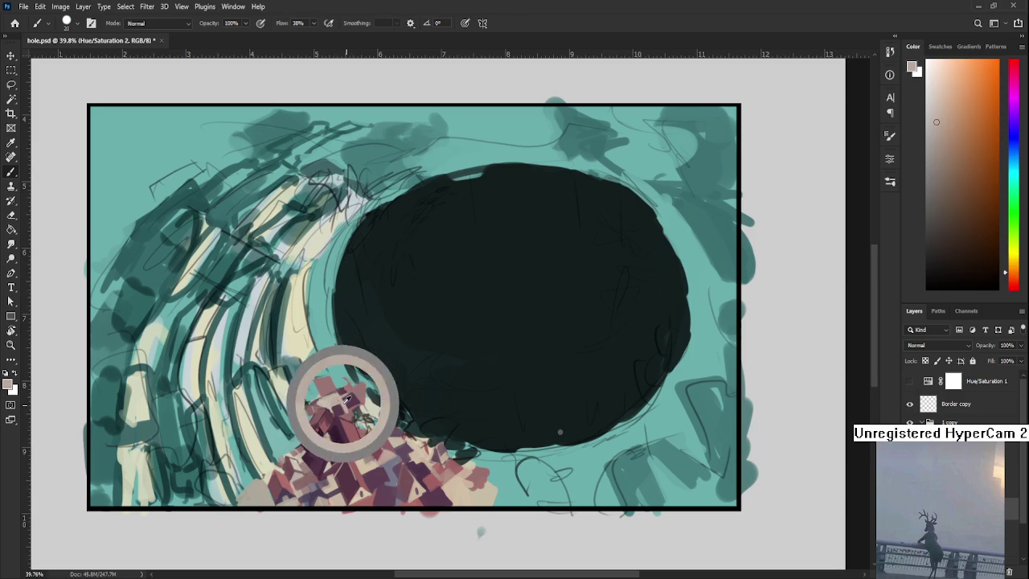
left_click(344, 399, "alt")
left_click(338, 398, "alt")
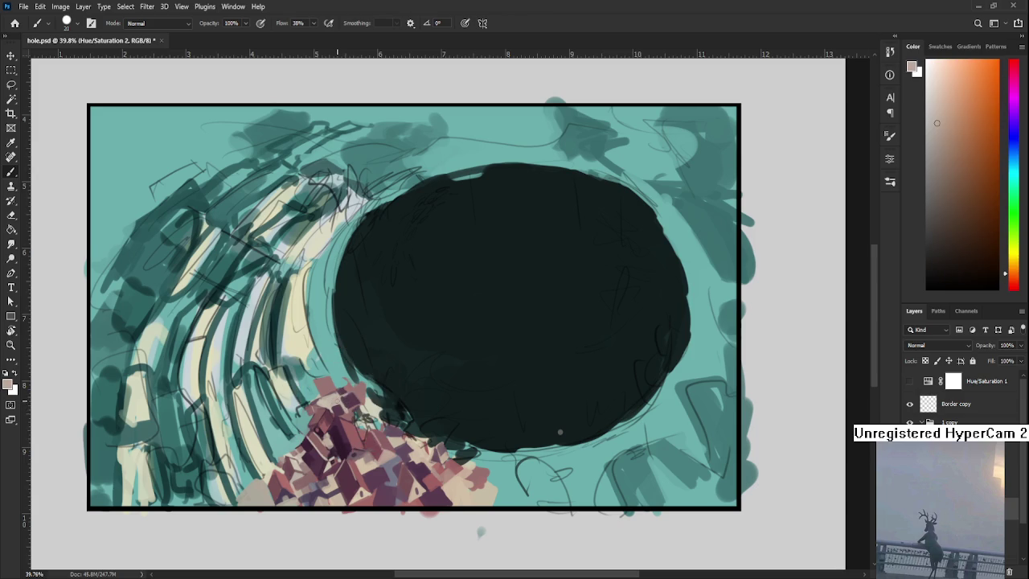
left_click(353, 387, "alt")
left_click(348, 401, "alt")
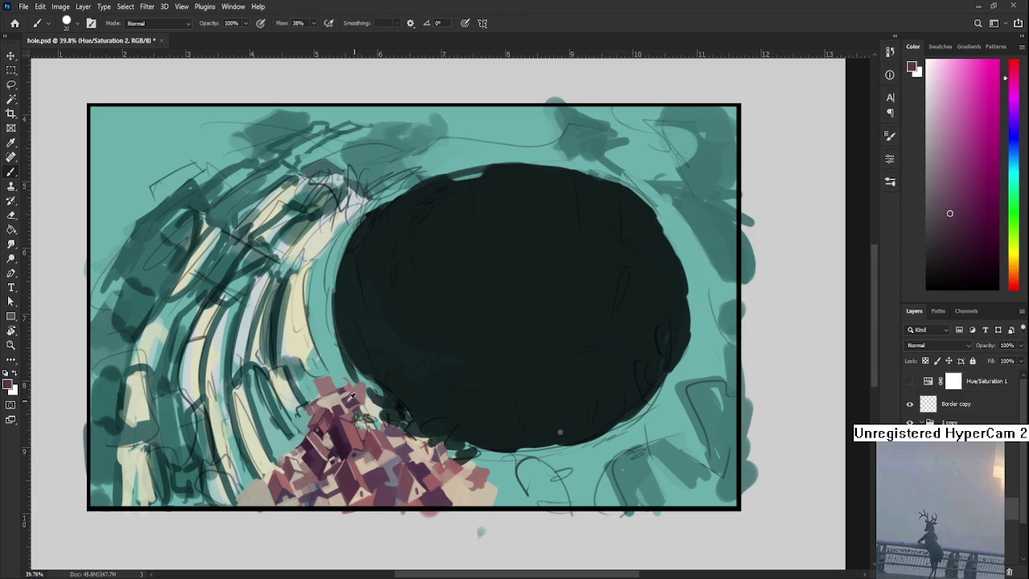
left_click(350, 402, "alt")
Add more roof shapes in darker pink-red, magenta and light pinkish-brown tones.
left_click(346, 401, "alt")
left_click(351, 415, "alt")
left_click(337, 410, "alt")
left_click(346, 413, "alt")
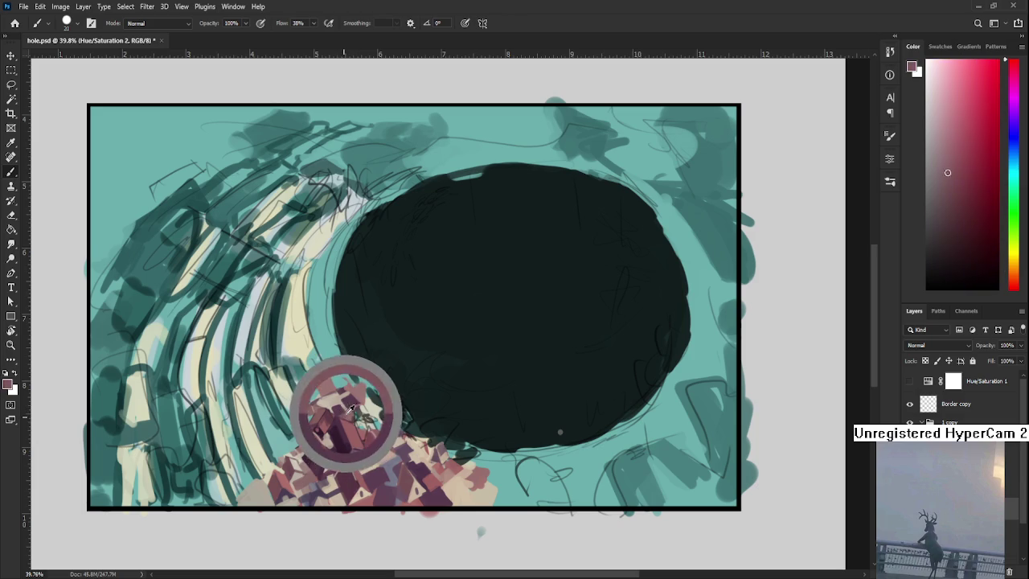
left_click(340, 399, "alt")
left_click(348, 403, "alt")
left_click(339, 397, "alt")
left_click(345, 402, "alt")
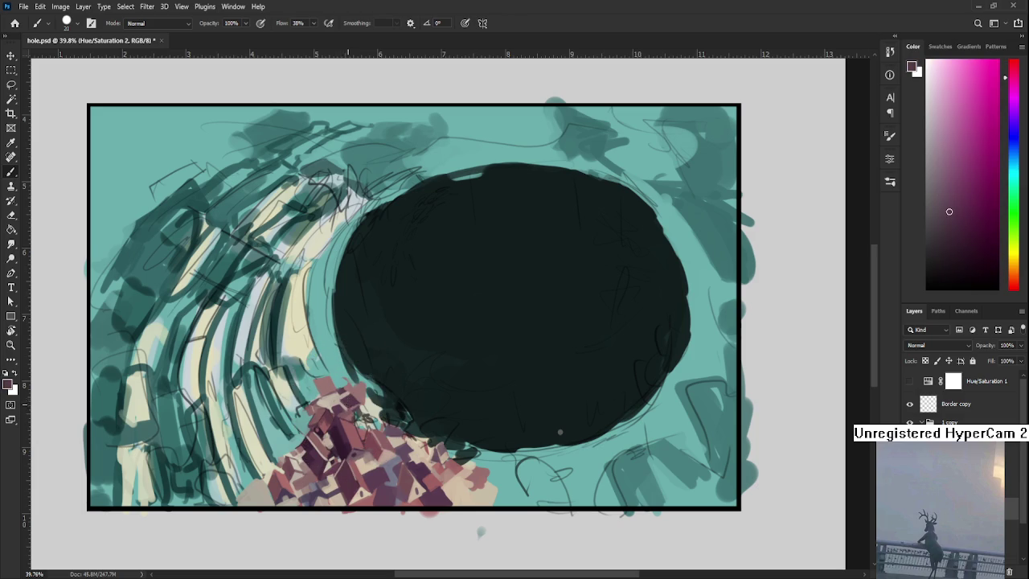
left_click(351, 399, "alt")
left_click(351, 401, "alt")
left_click(345, 399, "alt")
scroll(364, 419, "down", 2)
scroll(363, 418, "down", 1)
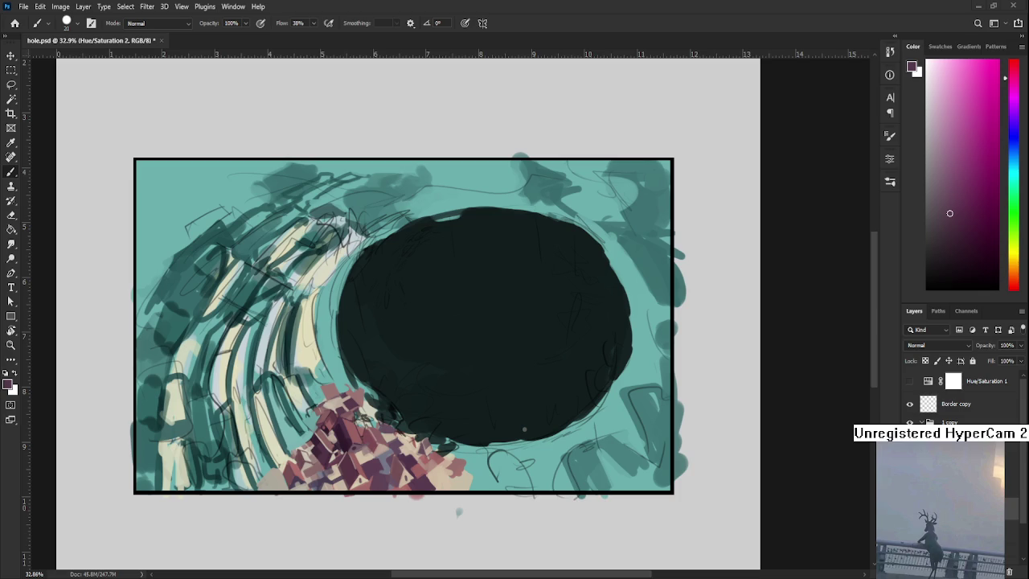
scroll(400, 467, "up", 3, "alt")
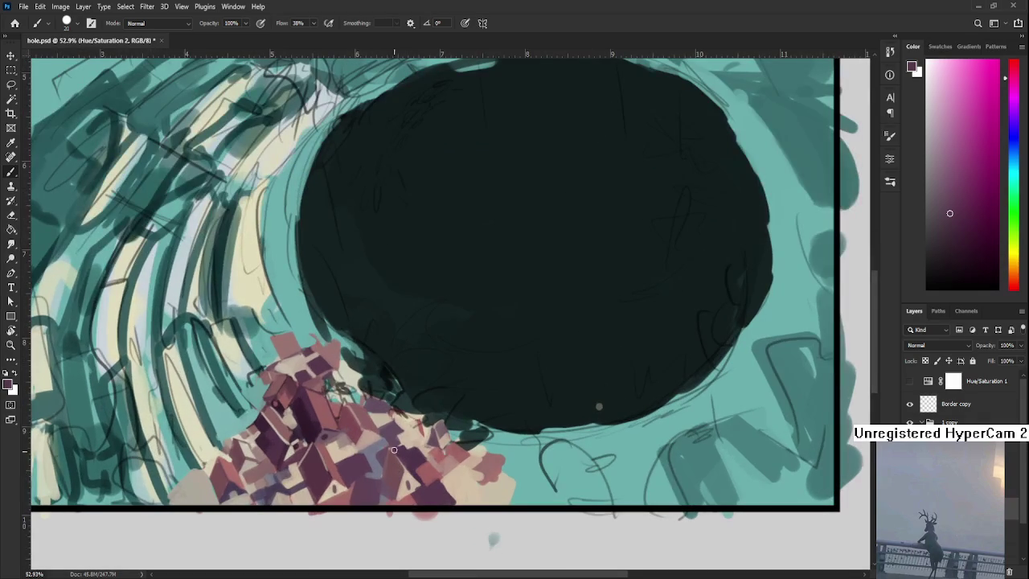
left_click_drag(330, 415, 363, 452)
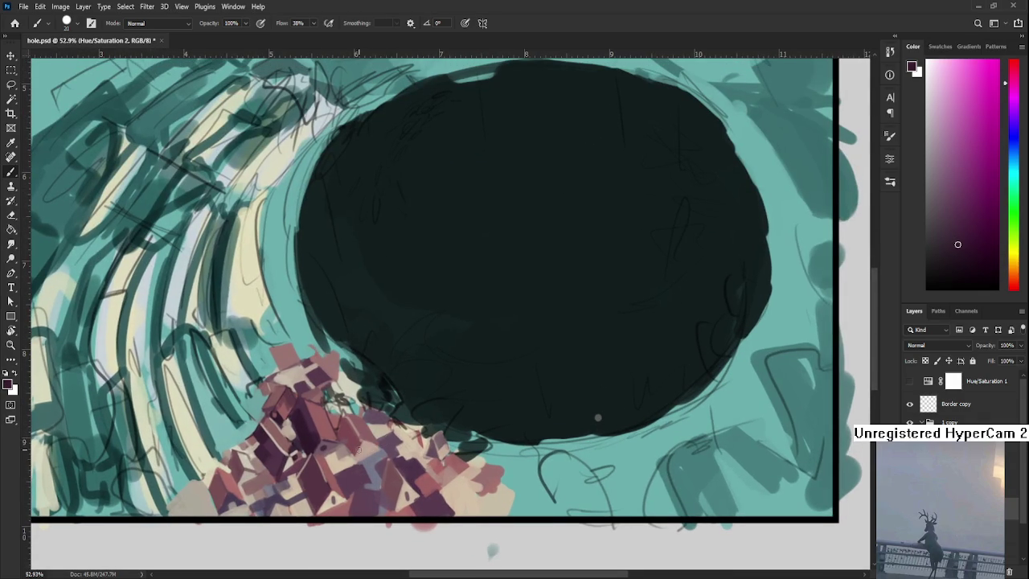
key("p")
key("b")
Centre the house cluster and paint lighter pink, pink-magenta and salmon-red roof strokes.
mouse_move(361, 406)
left_mouse_down()
mouse_move(383, 441)
mouse_move(431, 397)
left_mouse_up()
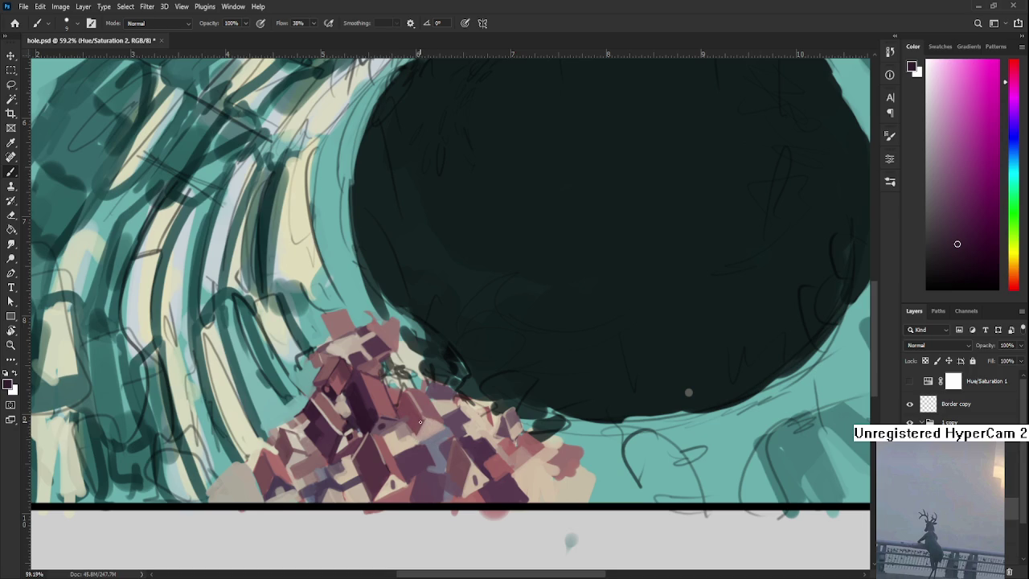
left_click(372, 425, "alt")
left_click(424, 410, "alt")
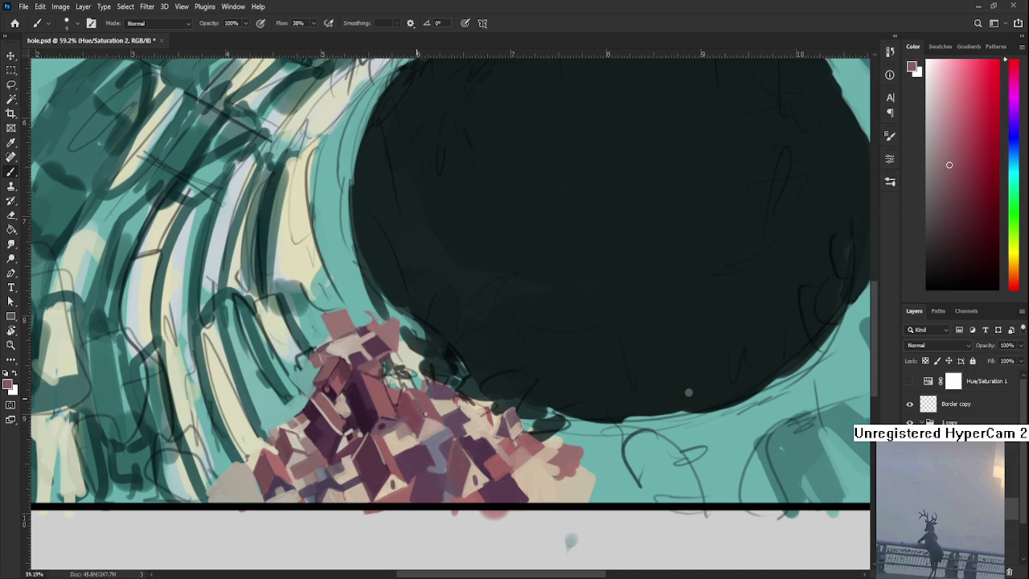
left_click(436, 414, "alt")
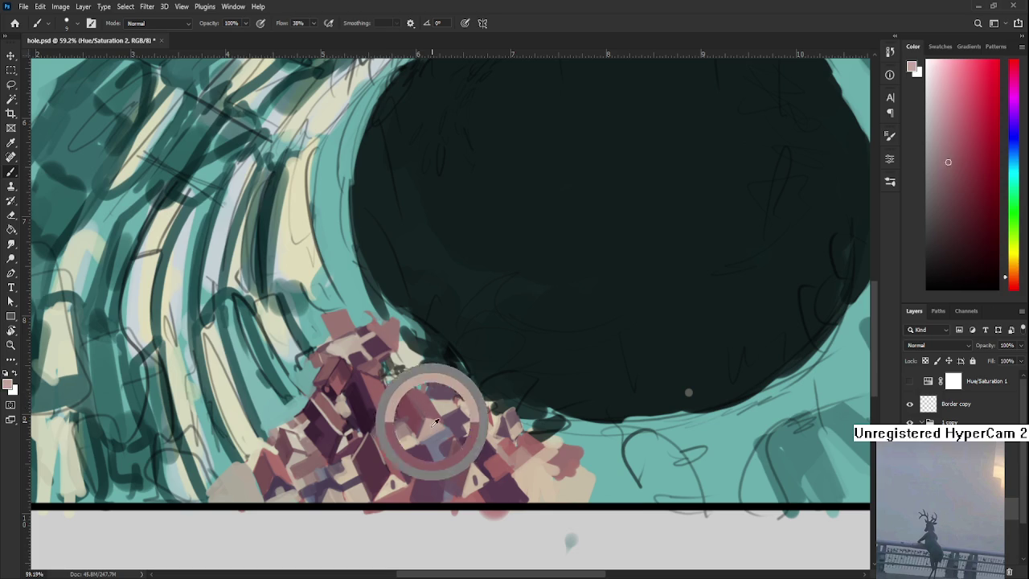
left_click(471, 471, "alt")
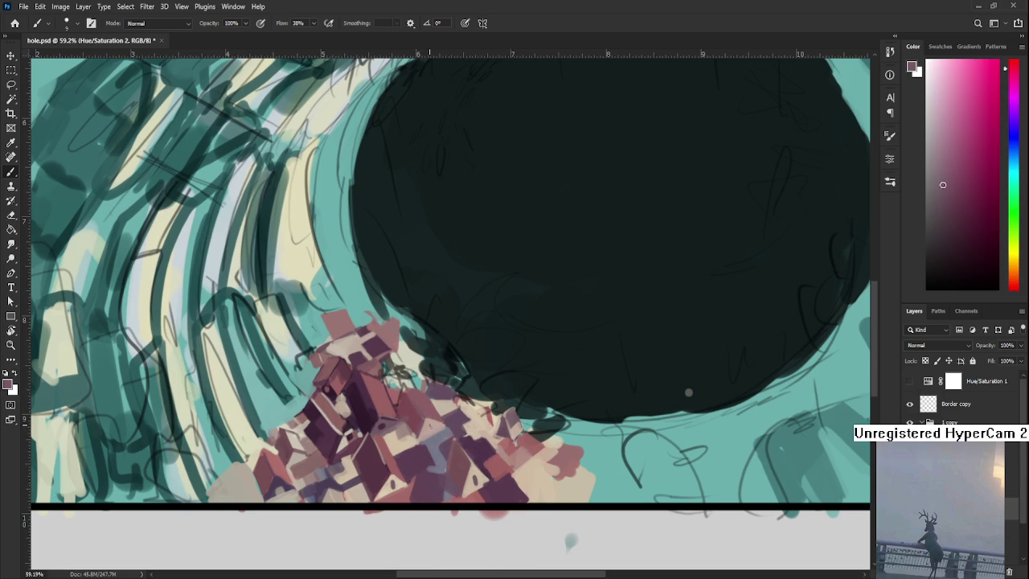
left_click(432, 426, "alt")
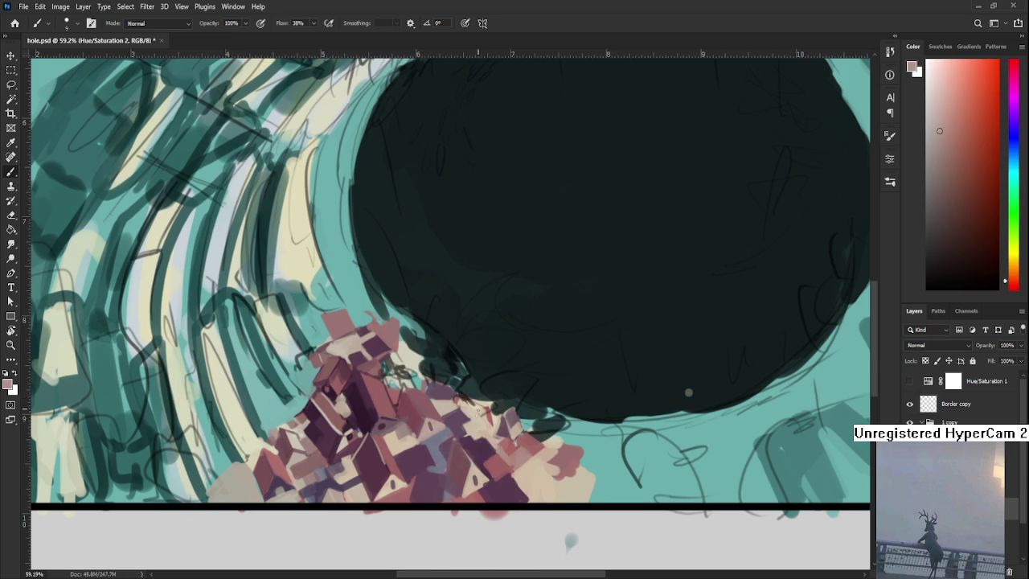
left_click_drag(414, 413, 423, 450)
left_click(424, 450, "alt")
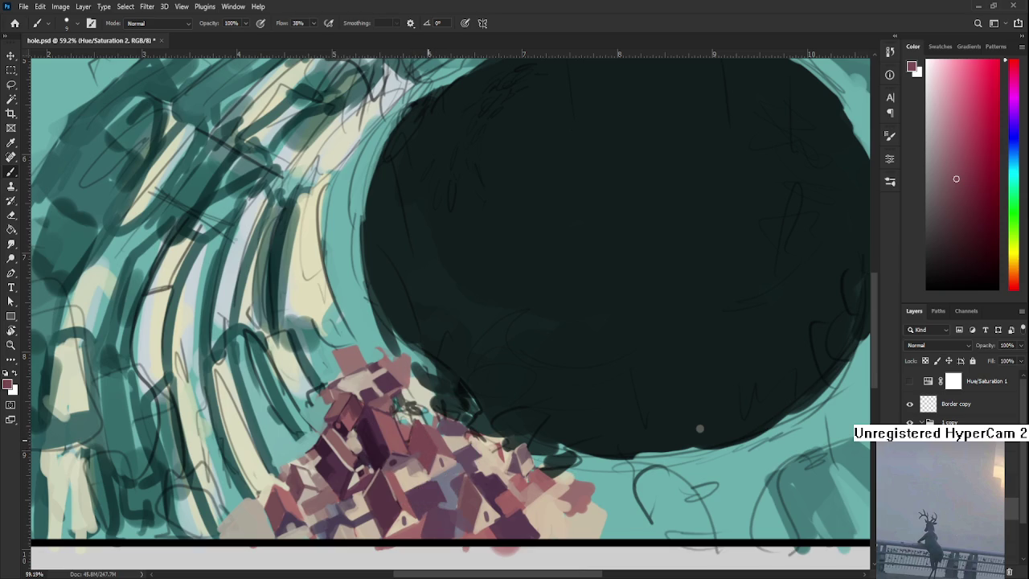
left_click(438, 444, "alt")
Alternate dark purple and light beige strokes over the left roof shapes.
left_click(358, 419, "alt")
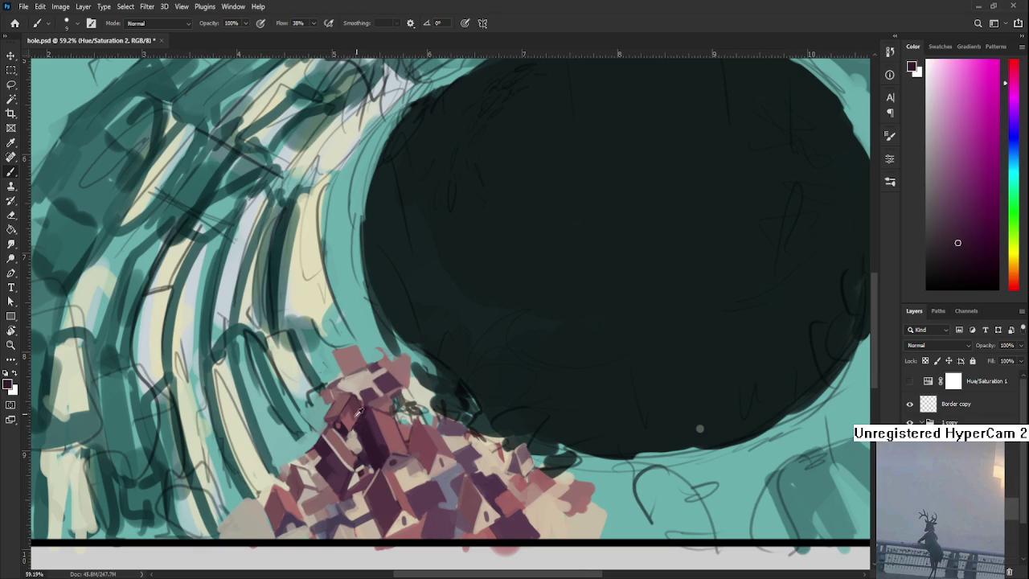
left_click(362, 409, "alt")
left_click(357, 427, "alt")
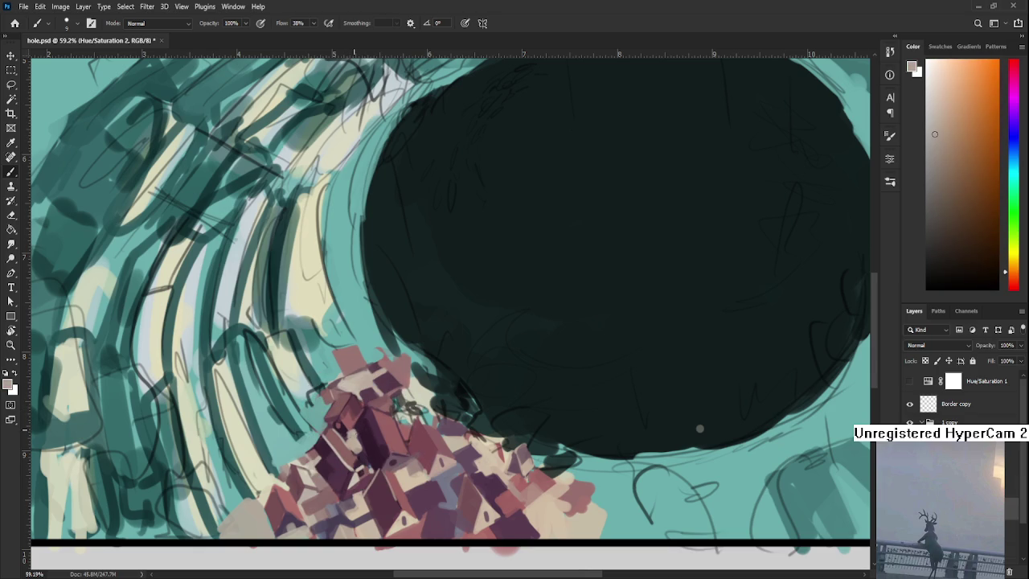
left_click(359, 430, "alt")
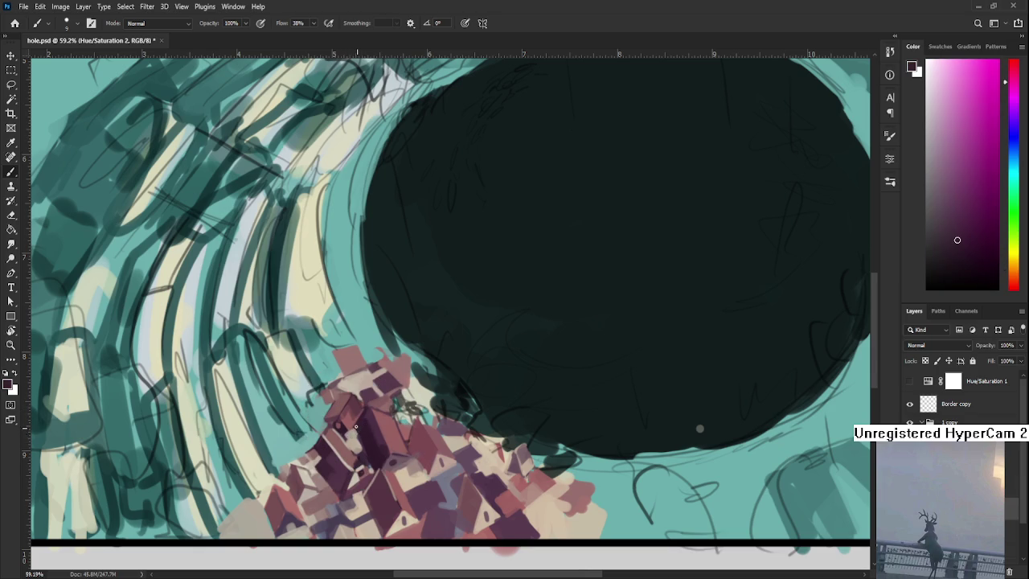
left_click(357, 435, "alt")
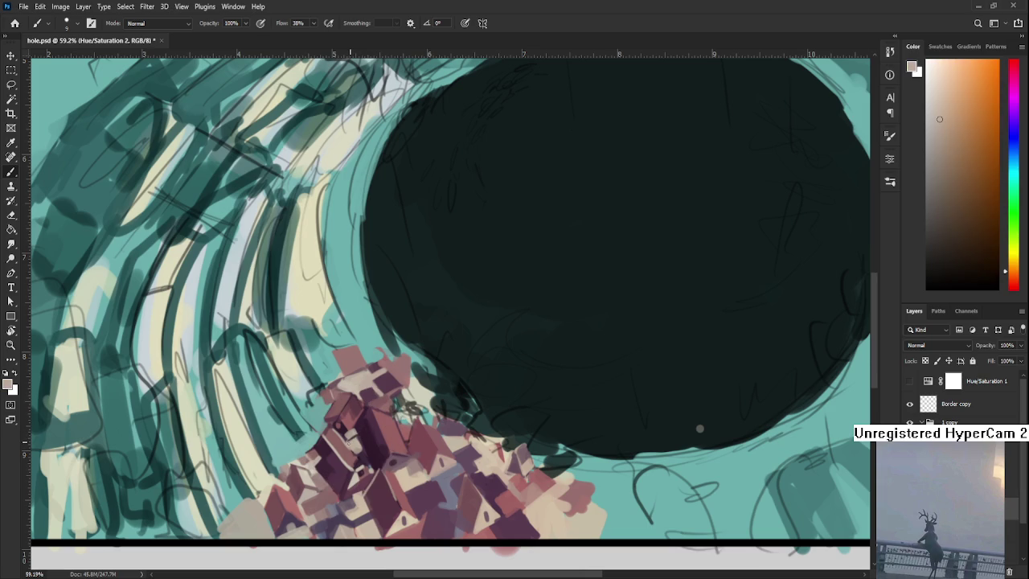
left_click(352, 432, "alt")
left_click(350, 434, "alt")
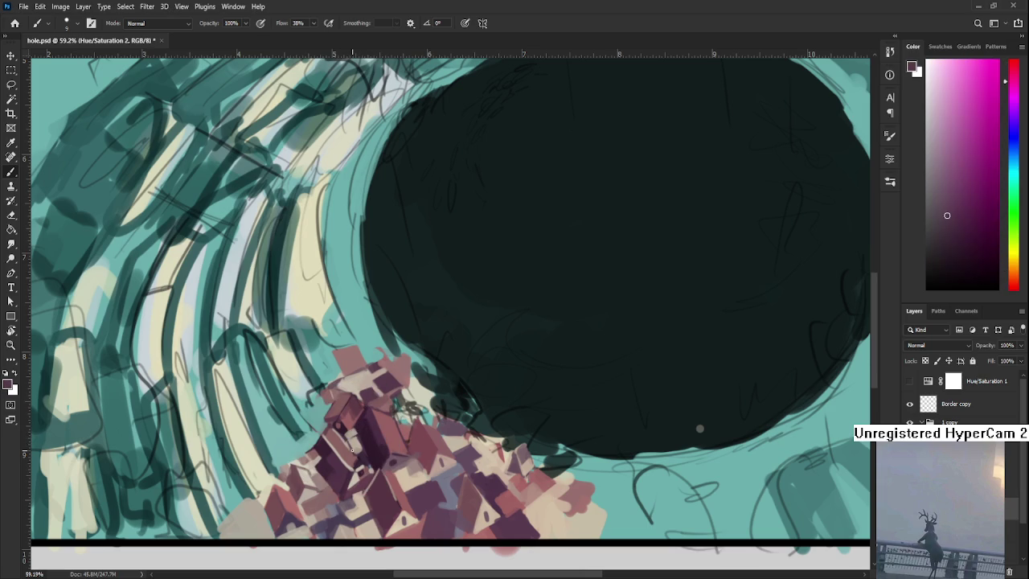
left_click(346, 435, "alt")
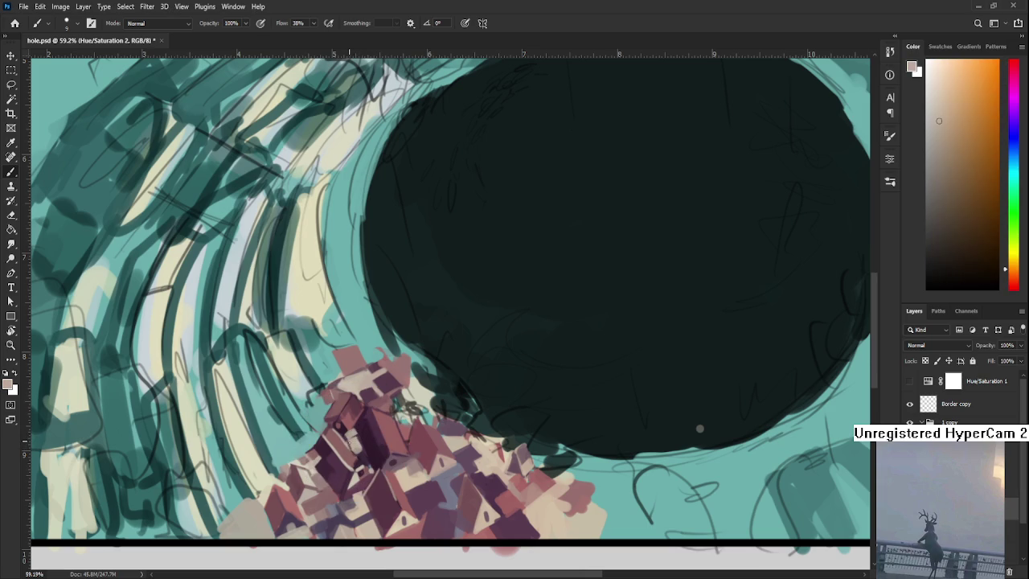
left_click(350, 438, "alt")
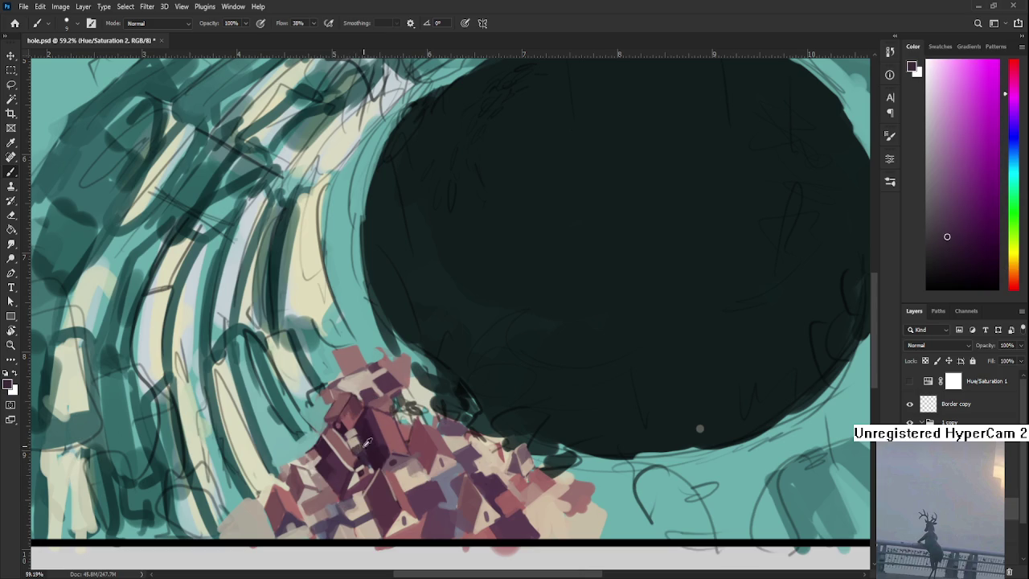
left_click(357, 438, "alt")
scroll(406, 409, "down", 3)
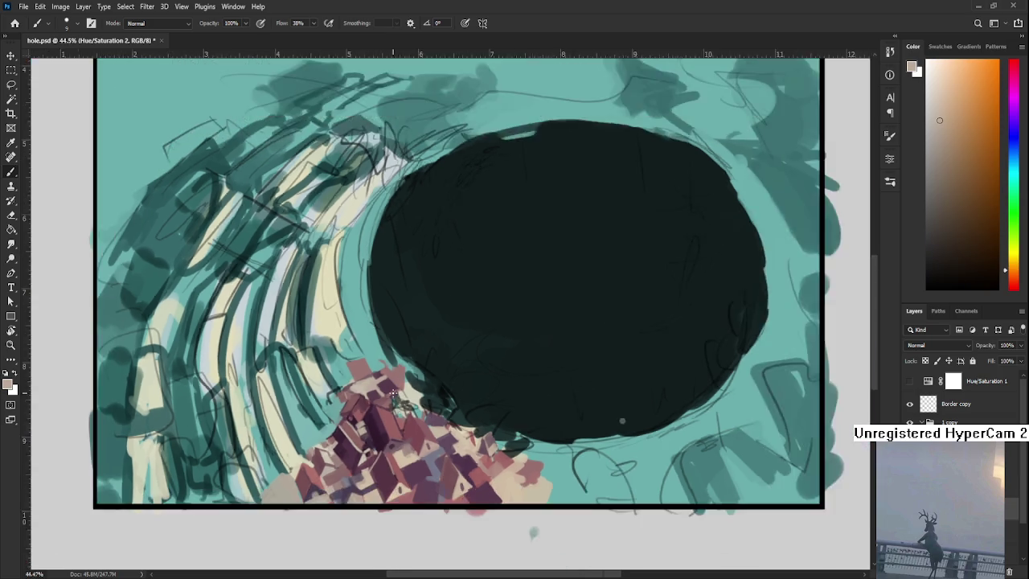
Frame the whole painting, sample a dark roof purple, and enlarge the brush to 30.
scroll(406, 409, "down", 3)
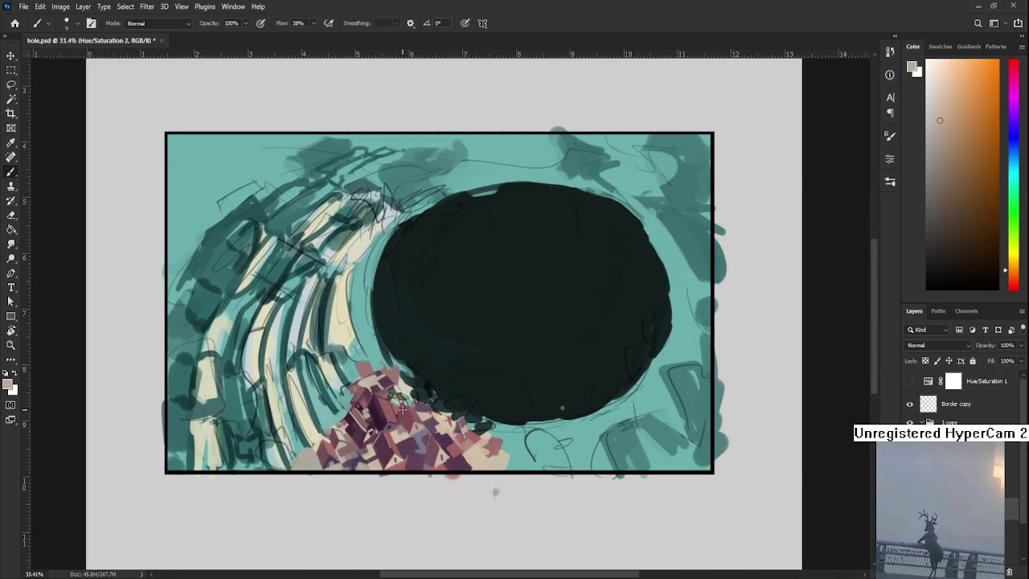
left_click_drag(403, 408, 340, 431)
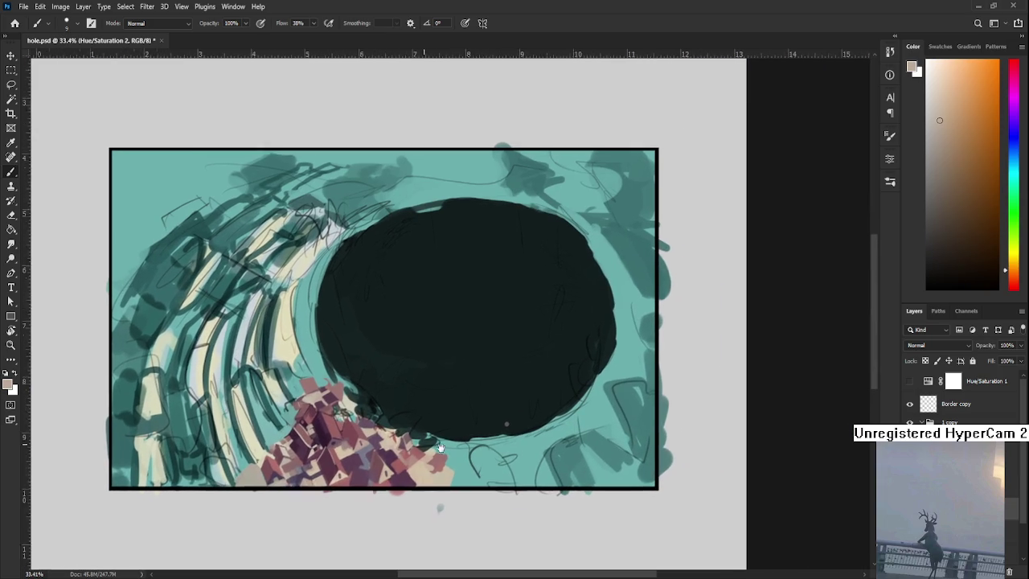
left_click(320, 442, "alt")
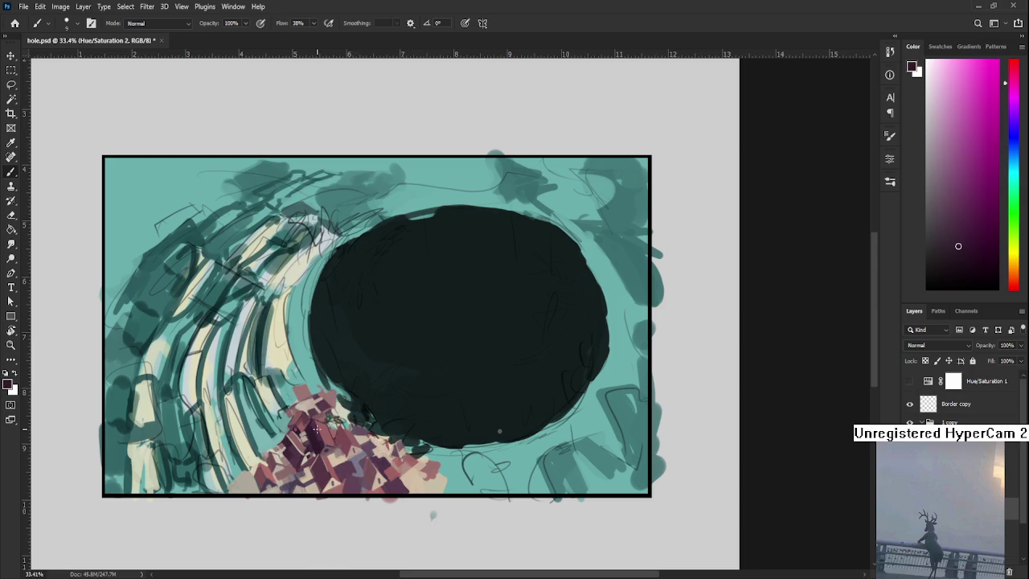
mouse_move(395, 438)
left_mouse_down()
mouse_move(370, 440)
mouse_move(361, 411)
left_mouse_up()
left_click(363, 465, "alt")
key("bracketright")
key("bracketright")
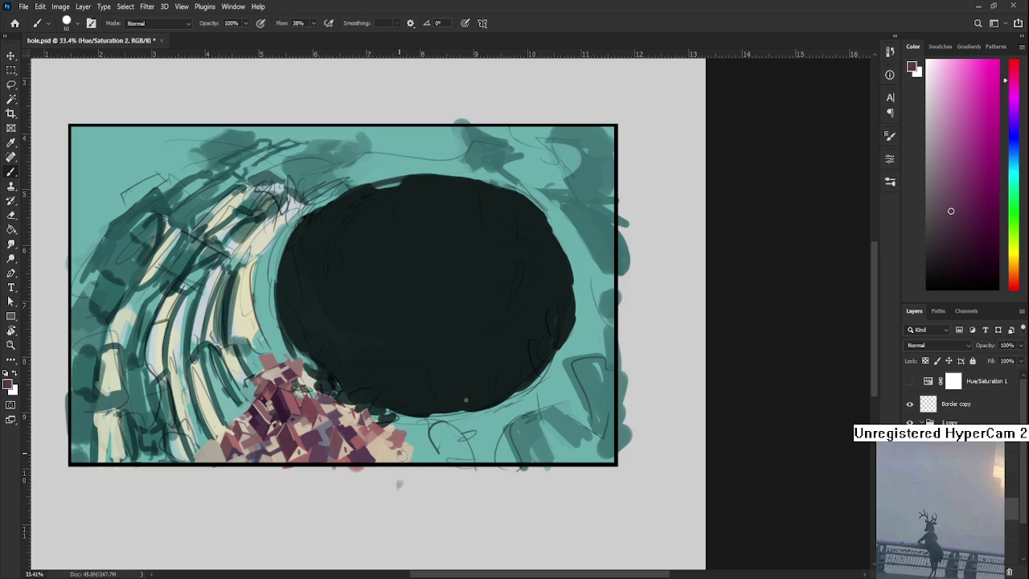
Extend dark purple-red and light orange roof colour rightward along the frame's bottom edge.
left_click_drag(413, 450, 406, 453)
left_click(391, 456, "alt")
left_click(405, 450, "alt")
left_click_drag(402, 456, 415, 451)
left_click(405, 454, "alt")
left_click(409, 471, "alt")
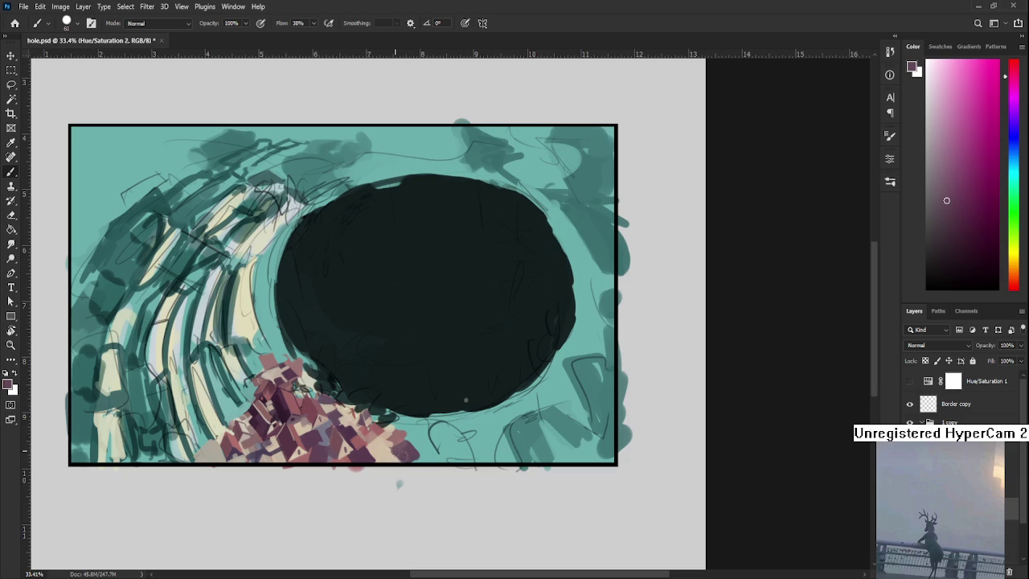
left_click(392, 457, "alt")
left_click(400, 457, "alt")
left_click(409, 450, "alt")
left_click(417, 445, "alt")
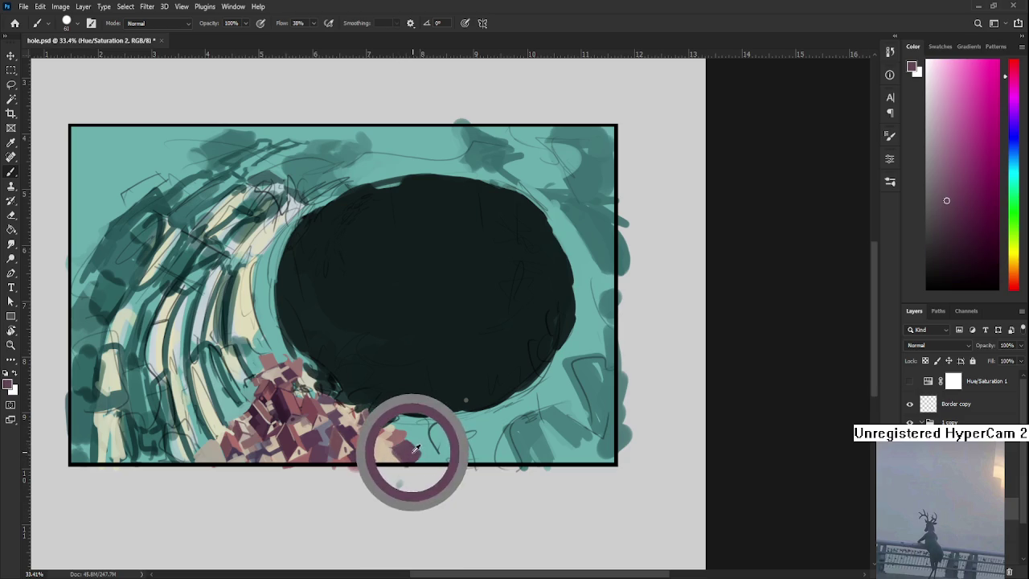
key("e")
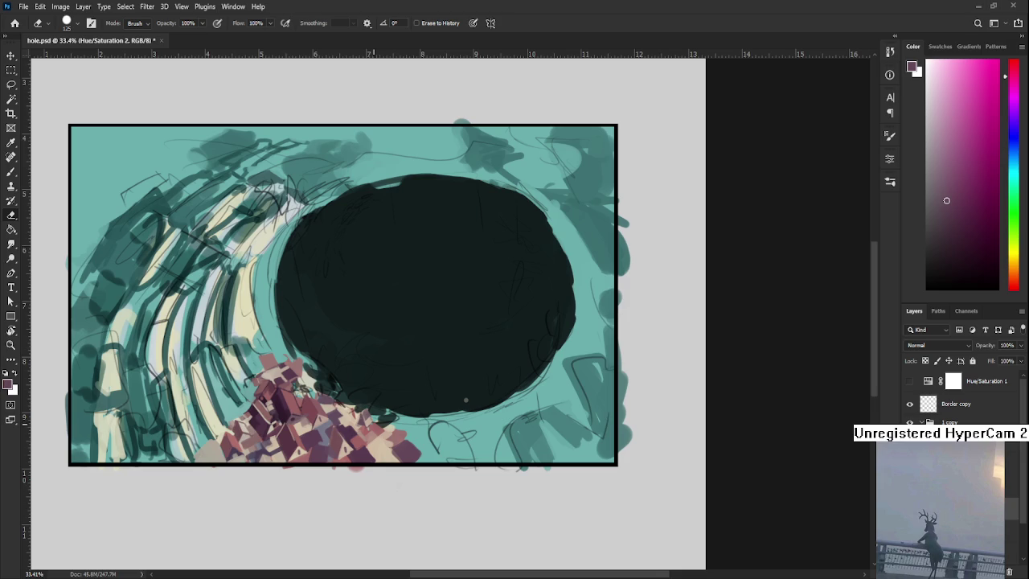
Zoom the view back in toward the house cluster.
scroll(378, 421, "up", 1)
Return to the Brush at size 25 and paint light beige and dark purple rooftop strokes.
key("b")
left_click(333, 426, "alt")
key("[")
key("[")
key("[")
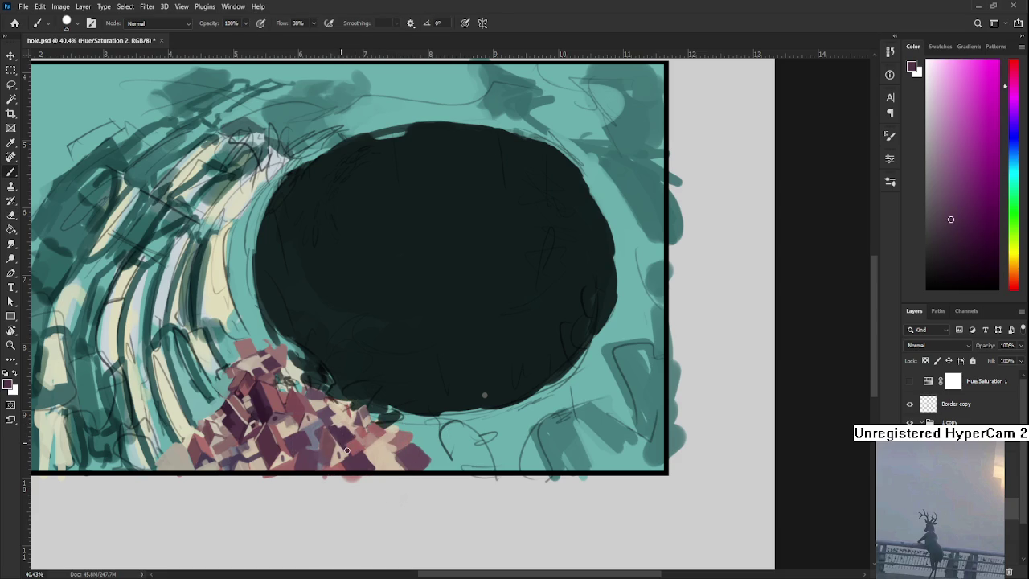
left_click(363, 452, "alt")
left_click(371, 458, "alt")
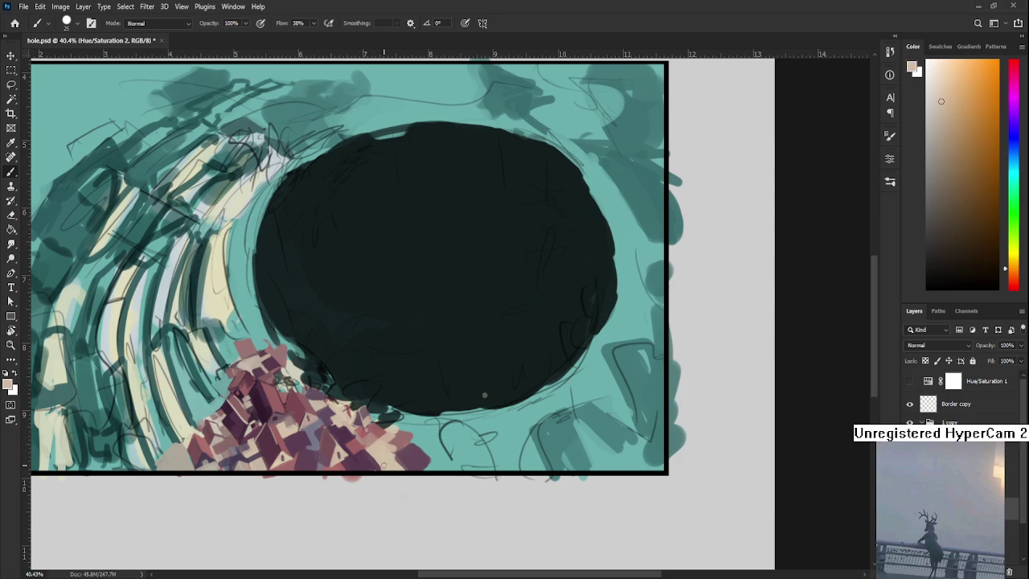
left_click(374, 466, "alt")
left_click(378, 469, "alt")
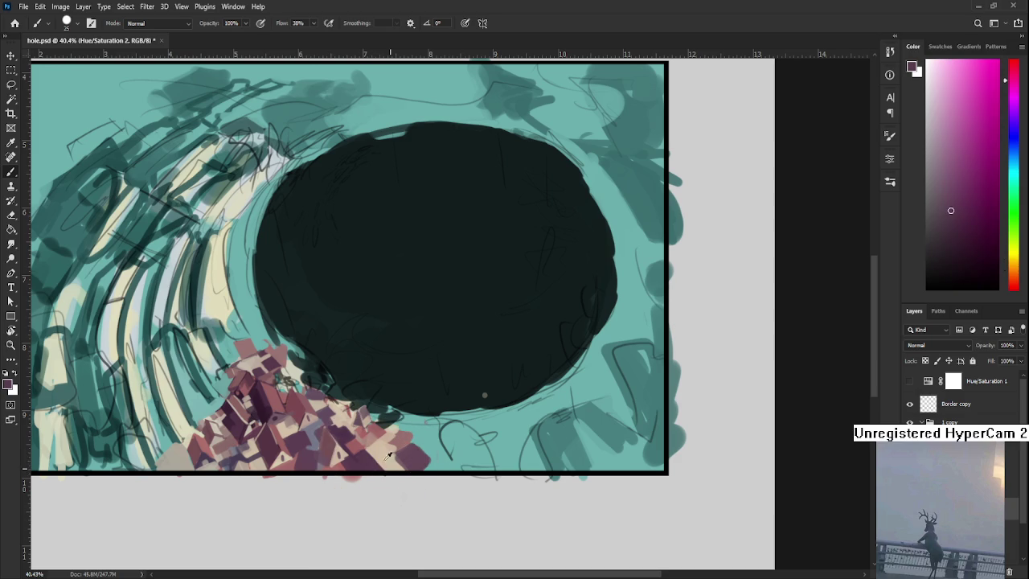
left_click(393, 461, "alt")
left_click(396, 444, "alt")
Shade the right rooftops with pale peach and a dark pinkish-red stroke.
left_click_drag(402, 438, 393, 447)
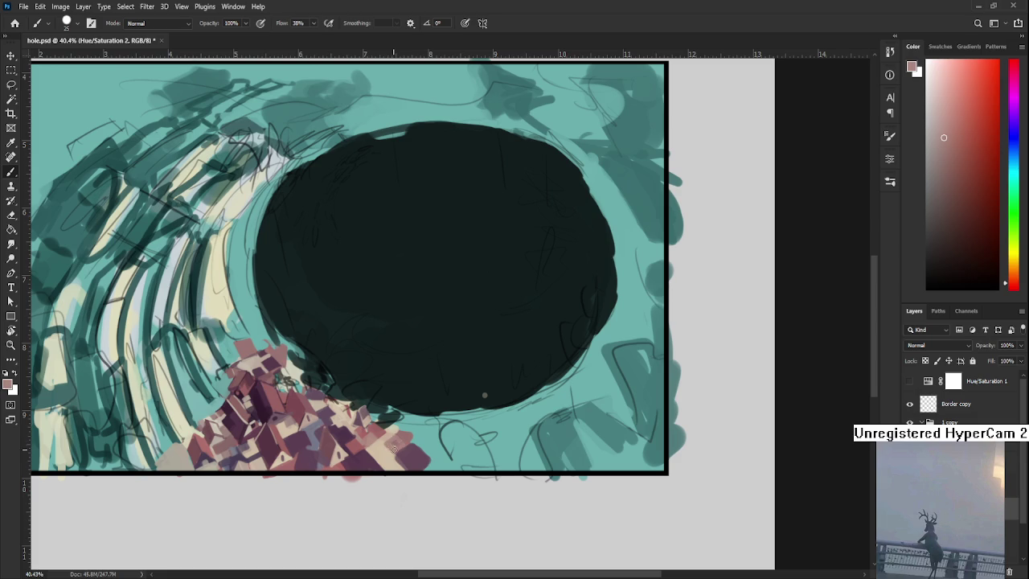
left_click(384, 447, "alt")
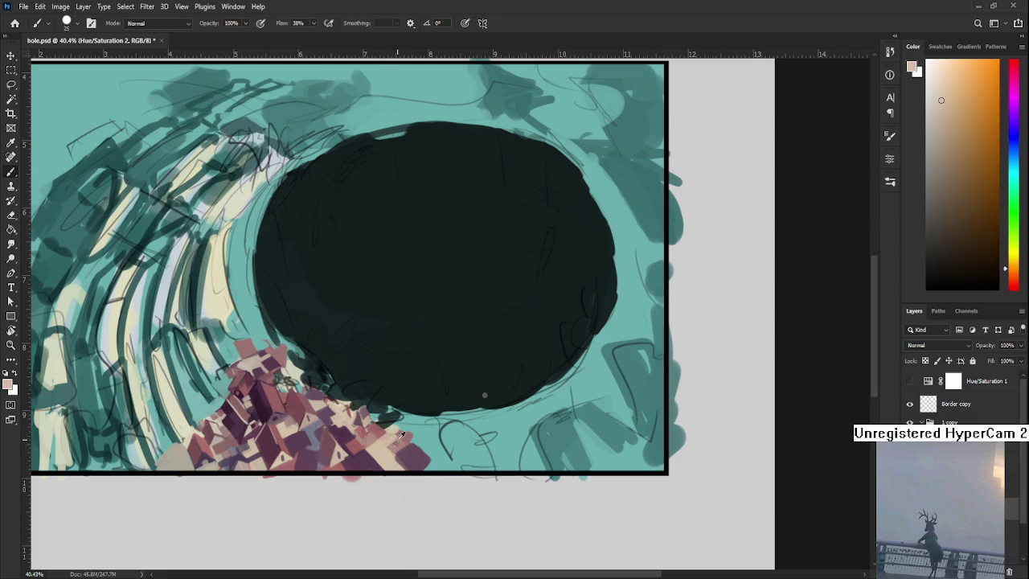
left_click(395, 438, "alt")
left_click(392, 442, "alt")
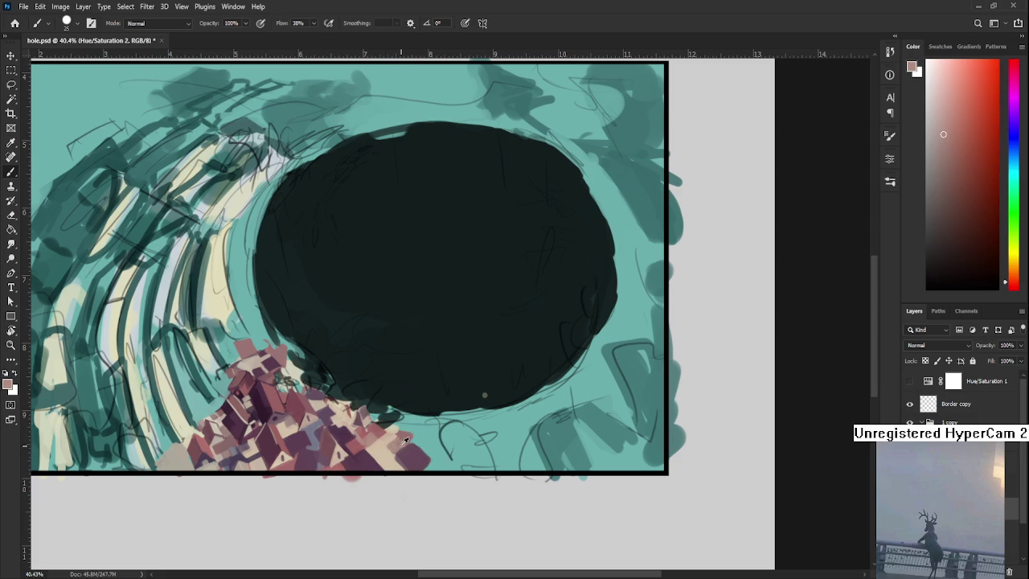
left_click(392, 444, "alt")
left_click(387, 435, "alt")
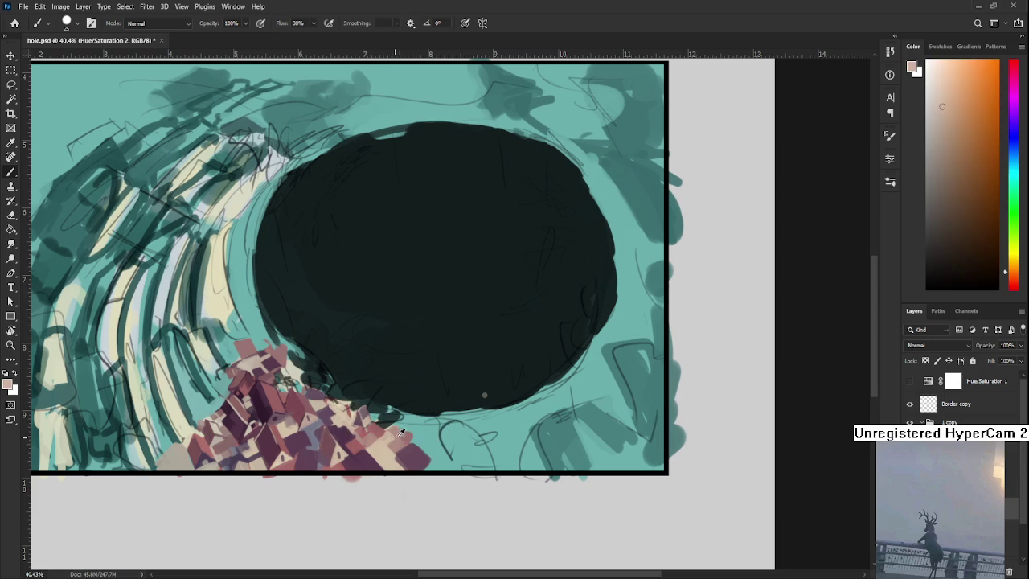
left_click(394, 434, "alt")
left_click(405, 434, "alt")
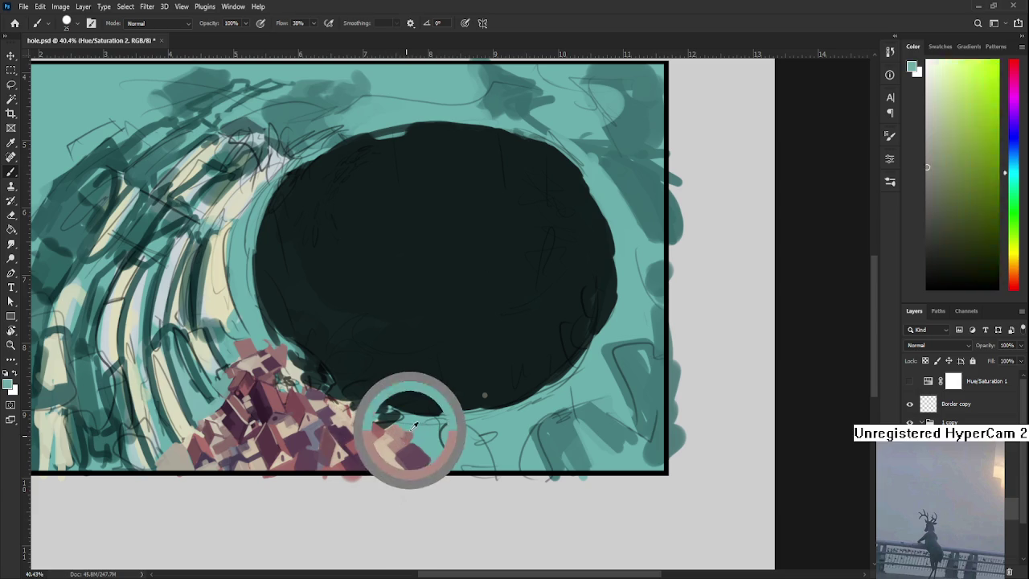
left_click_drag(408, 433, 423, 439)
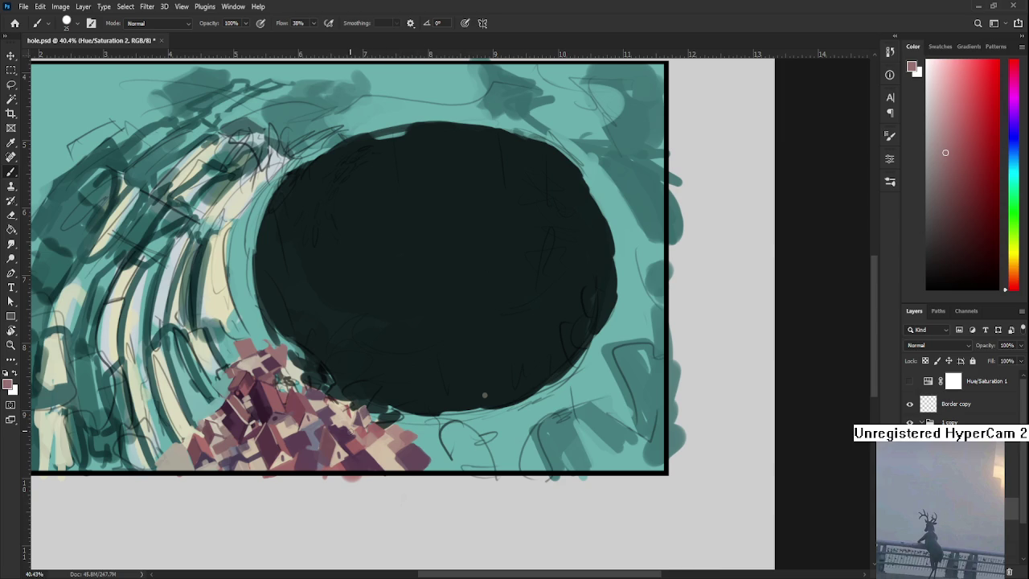
Touch up the left houses with light peach, mauve-red, dark purple and light pink.
left_click(366, 434, "alt")
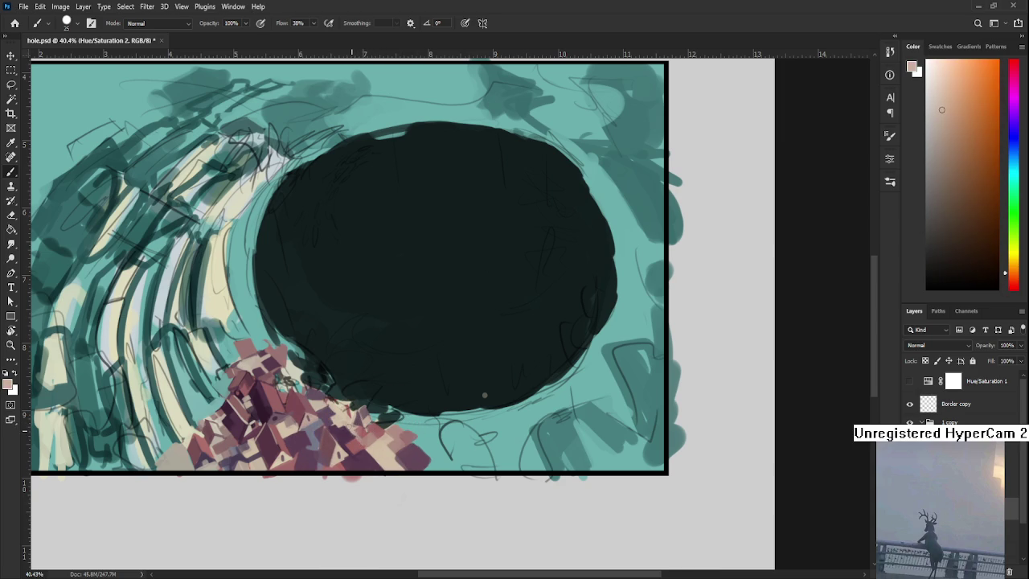
left_click(359, 430, "alt")
left_click(349, 433, "alt")
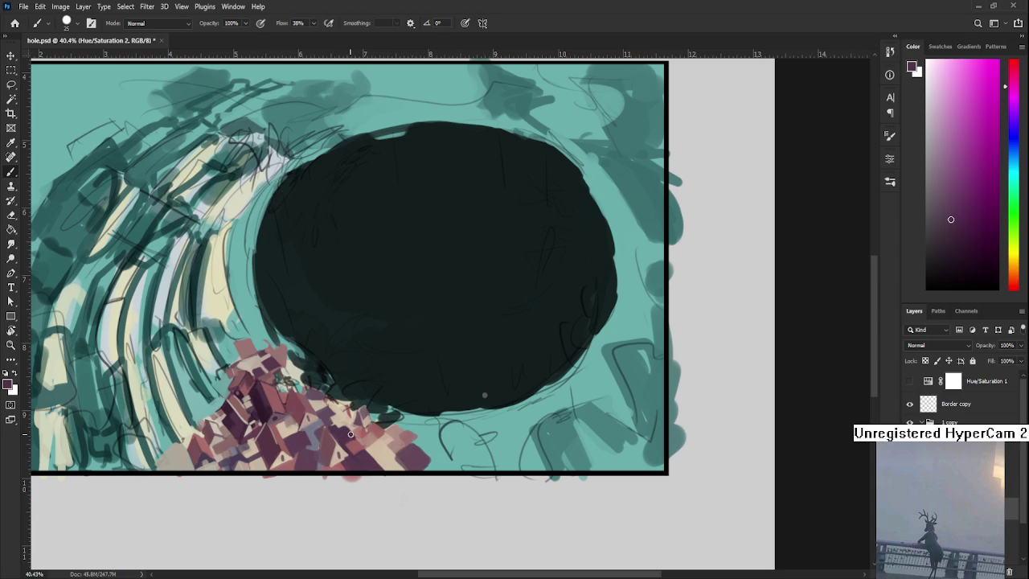
left_click(347, 427, "alt")
left_click(355, 438, "alt")
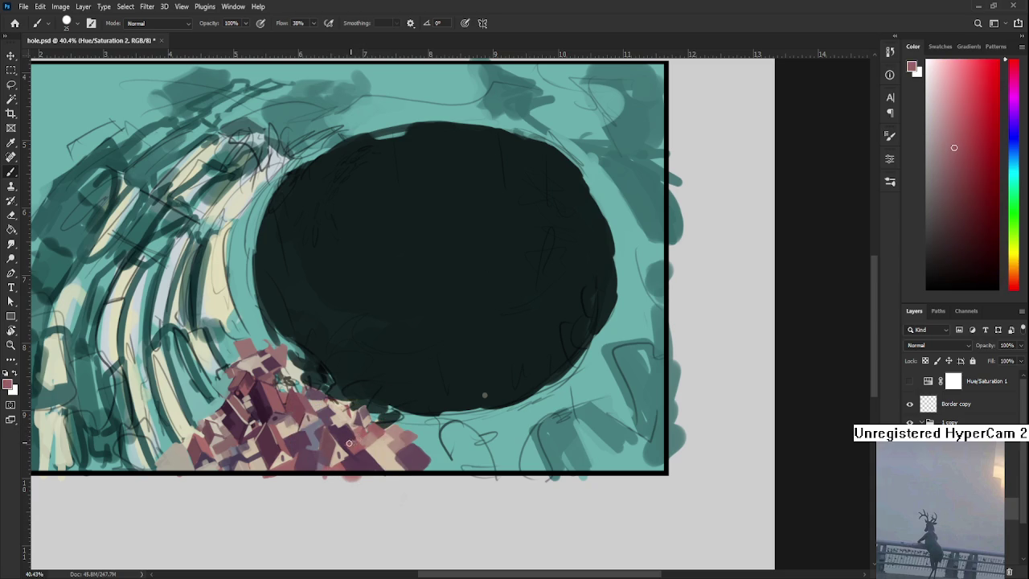
left_click(355, 426, "alt")
left_click(351, 416, "alt")
left_click(350, 415, "alt")
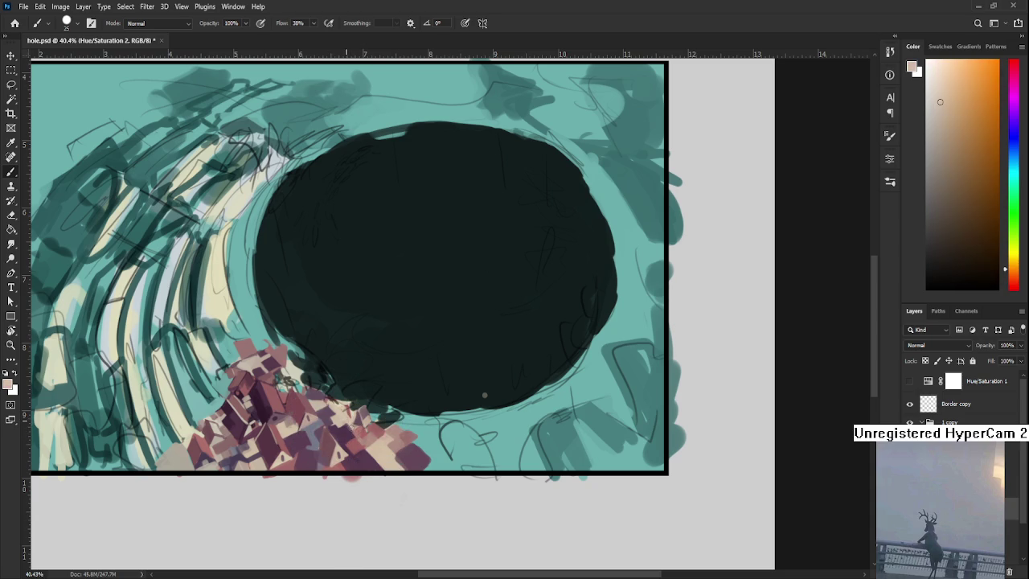
Add darker pink, light peach and dark magenta accents across the houses.
left_click(339, 414, "alt")
left_click(360, 420, "alt")
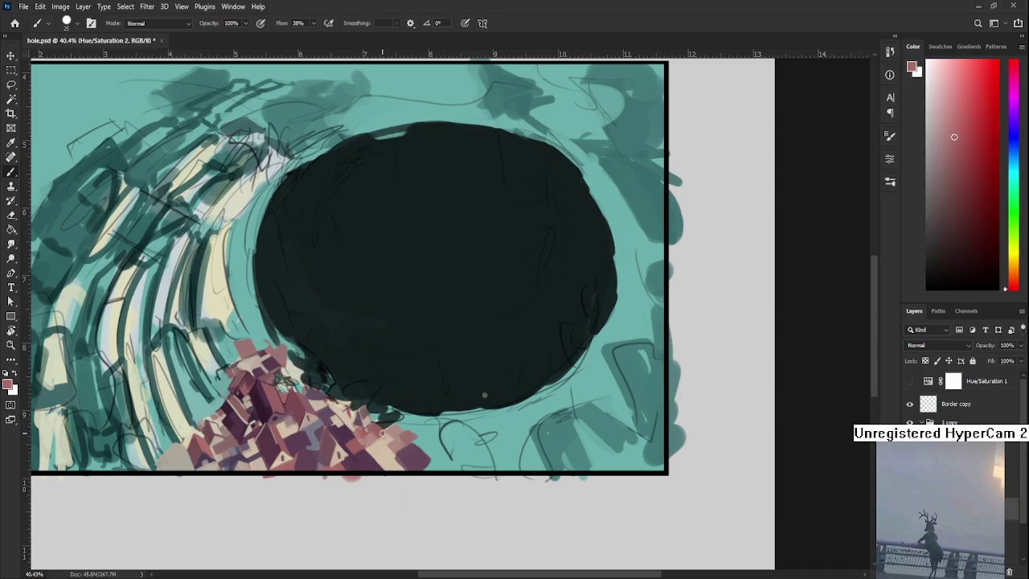
left_click(366, 436, "alt")
left_click(385, 434, "alt")
left_click(383, 450, "alt")
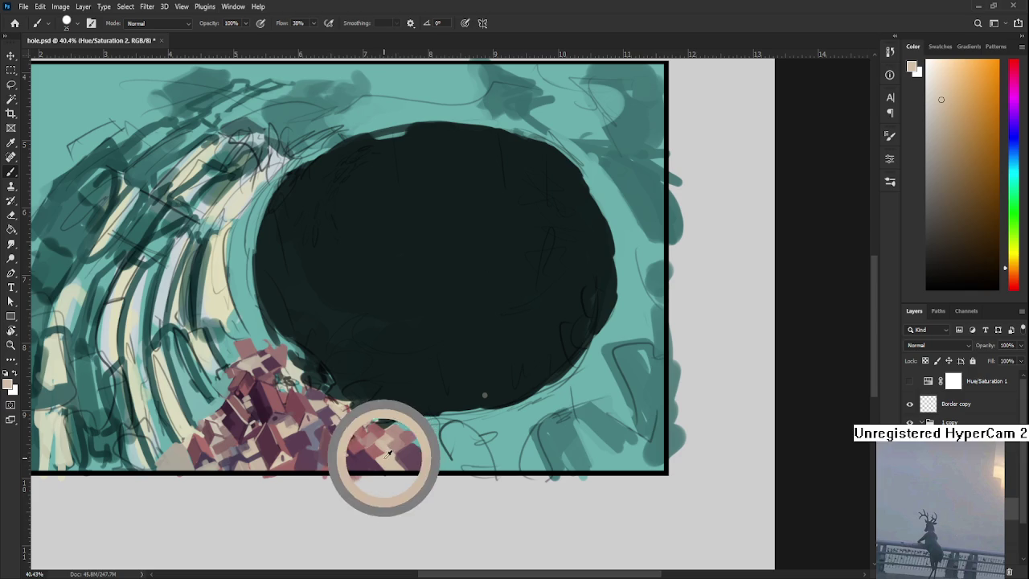
left_click(378, 461, "alt")
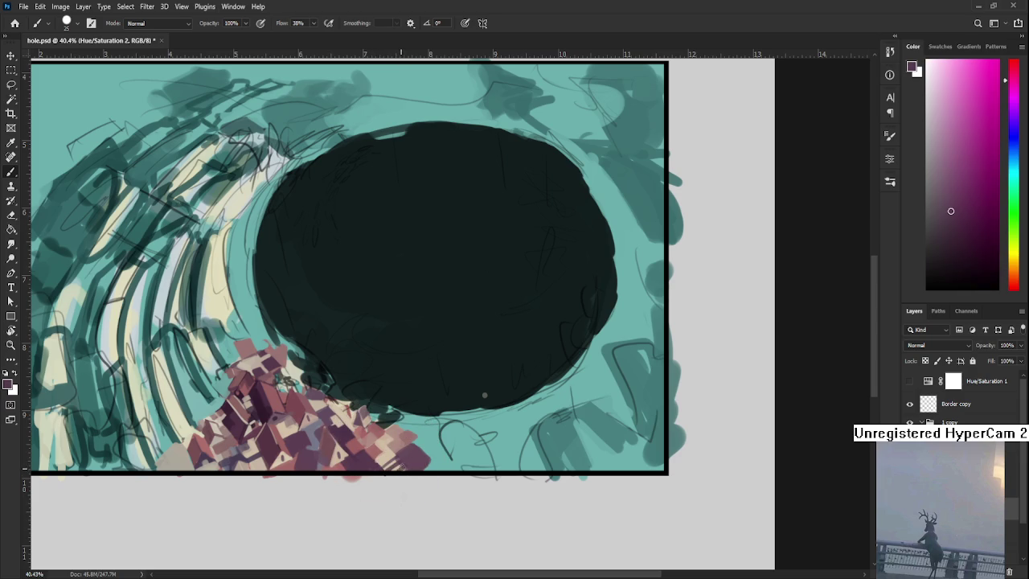
left_click_drag(377, 432, 410, 456)
left_click(343, 456, "alt")
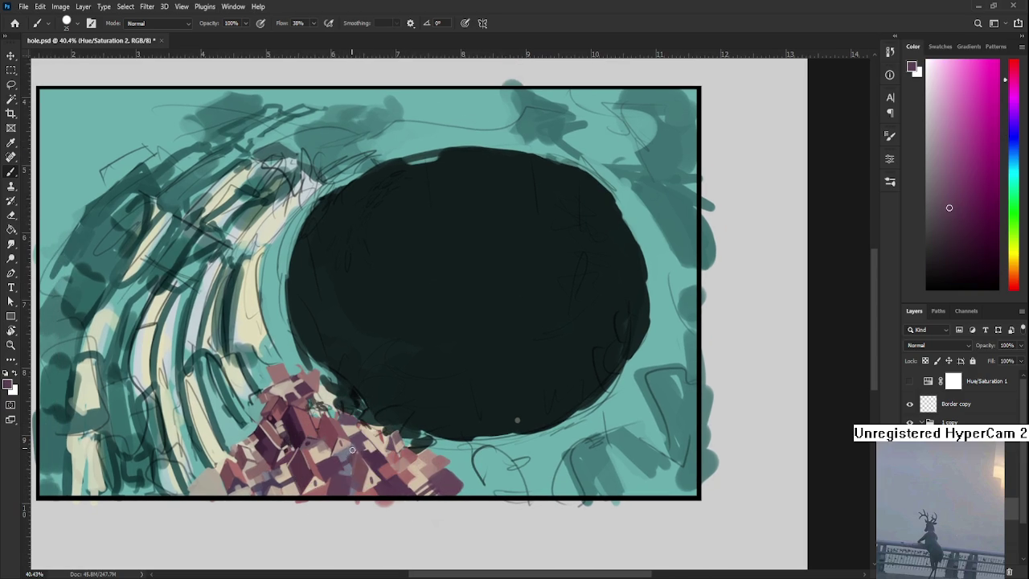
Dab muted pinkish-orange, darker mauve and pale pink sampled from the houses onto the cluster.
left_click_drag(344, 451, 358, 462)
left_click(359, 446, "alt")
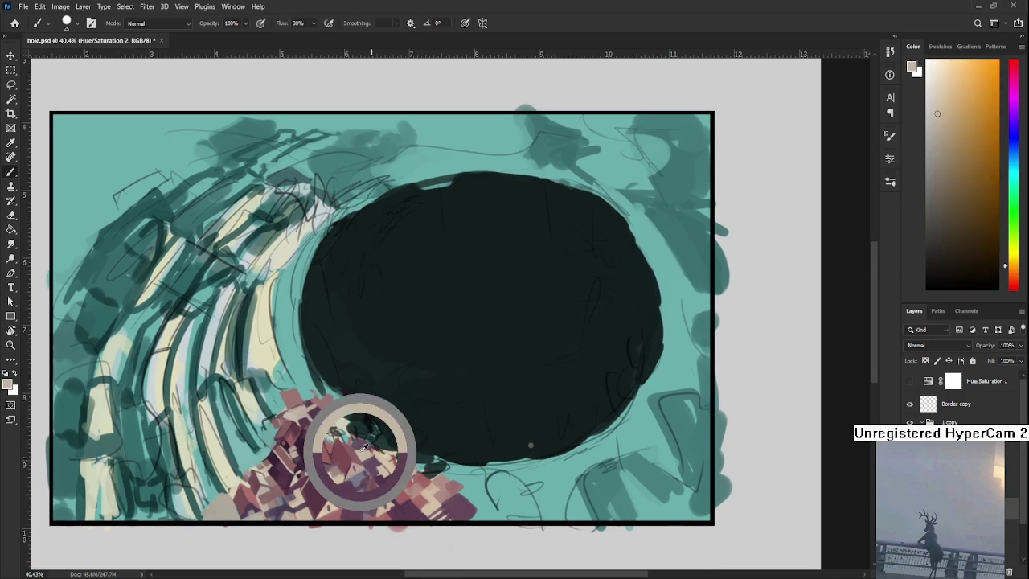
left_click(321, 422, "alt")
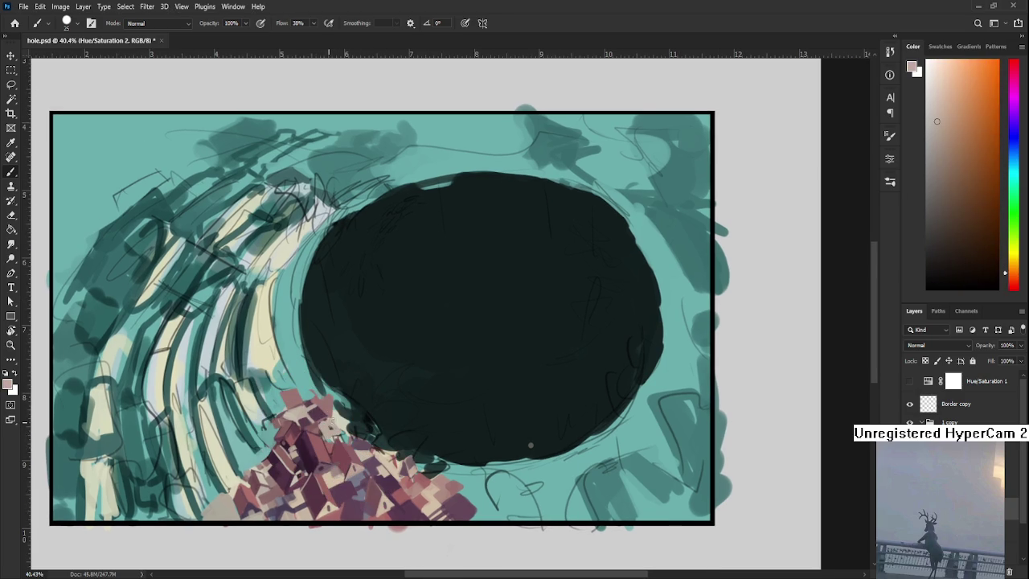
left_click(317, 428, "alt")
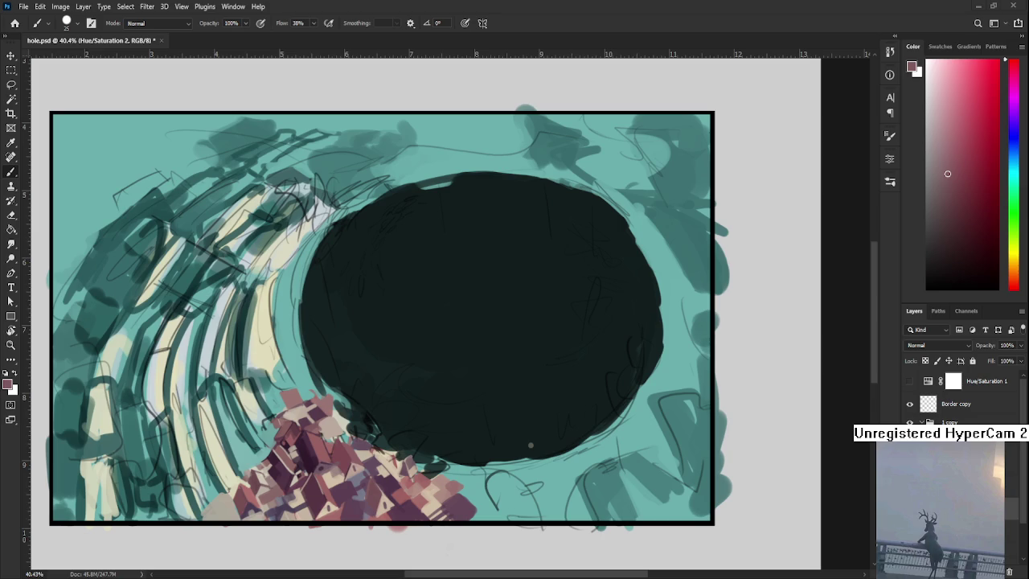
left_click(368, 449, "alt")
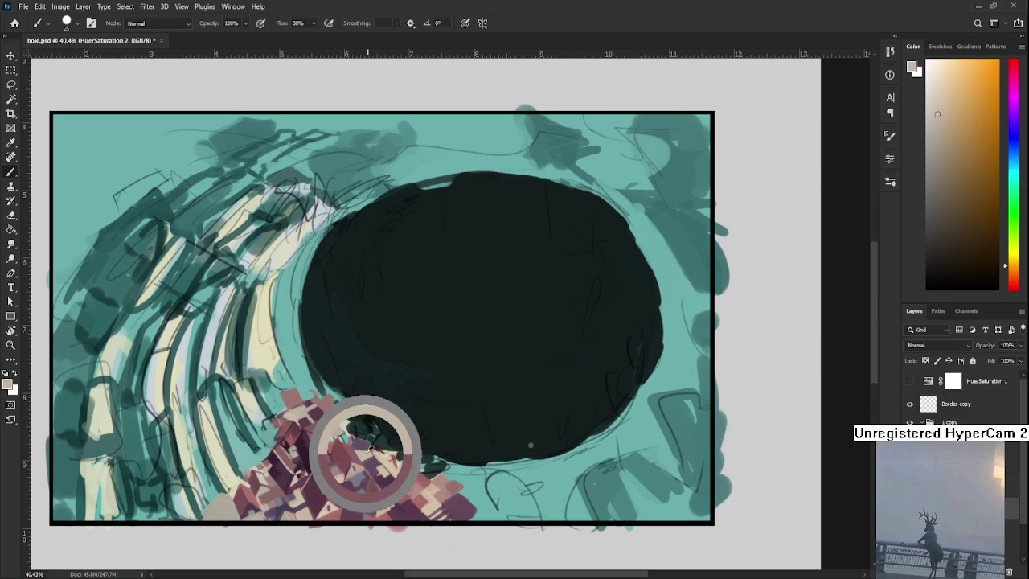
left_click(368, 448, "alt")
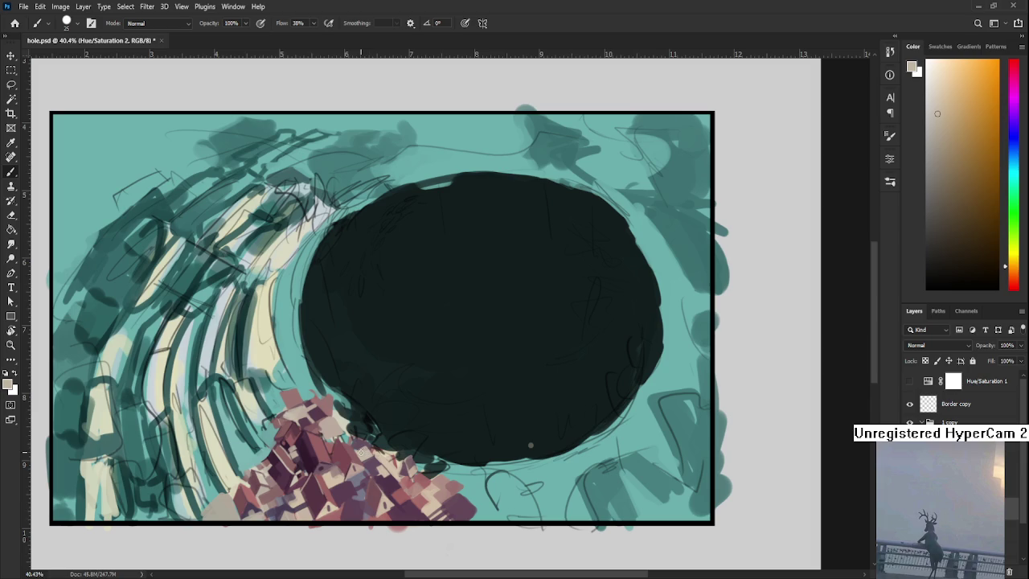
Touch up the house cluster with dark grey resampled from the houses.
left_click(367, 442, "alt")
left_click(364, 447, "alt")
left_click(363, 448, "alt")
left_click(364, 449, "alt")
left_click(367, 451, "alt")
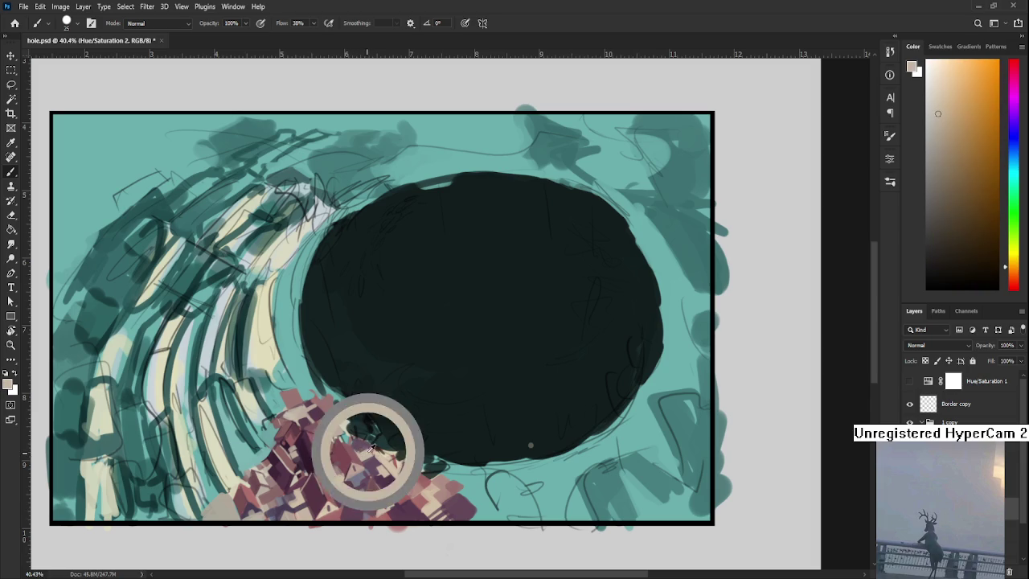
left_click(361, 446, "alt")
left_click(359, 450, "alt")
left_click(361, 448, "alt")
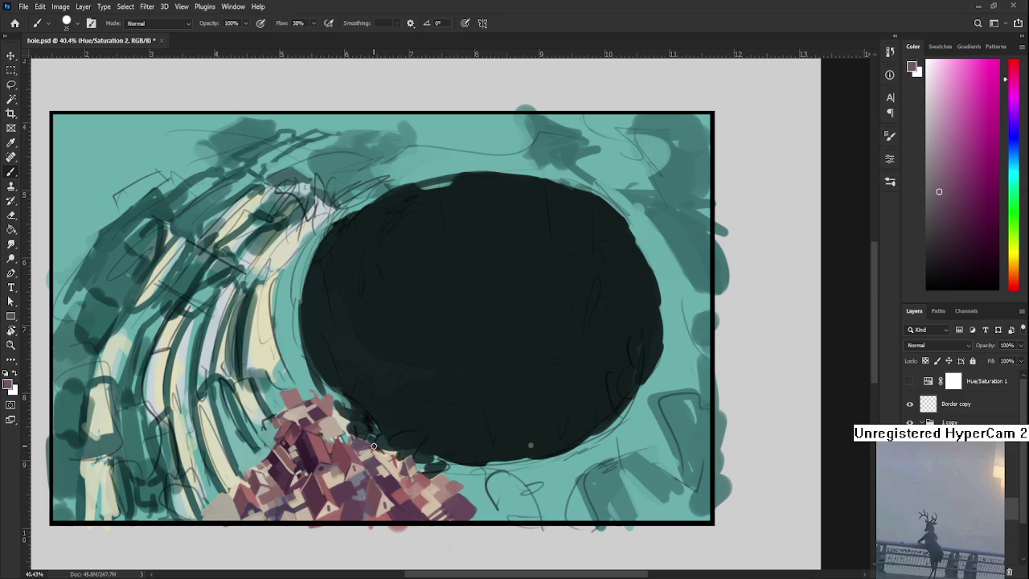
Add light warm tones and dark magenta from the houses at the hole's edge.
left_click(366, 443, "alt")
left_click(365, 450, "alt")
left_click(365, 450, "alt")
left_click(366, 450, "alt")
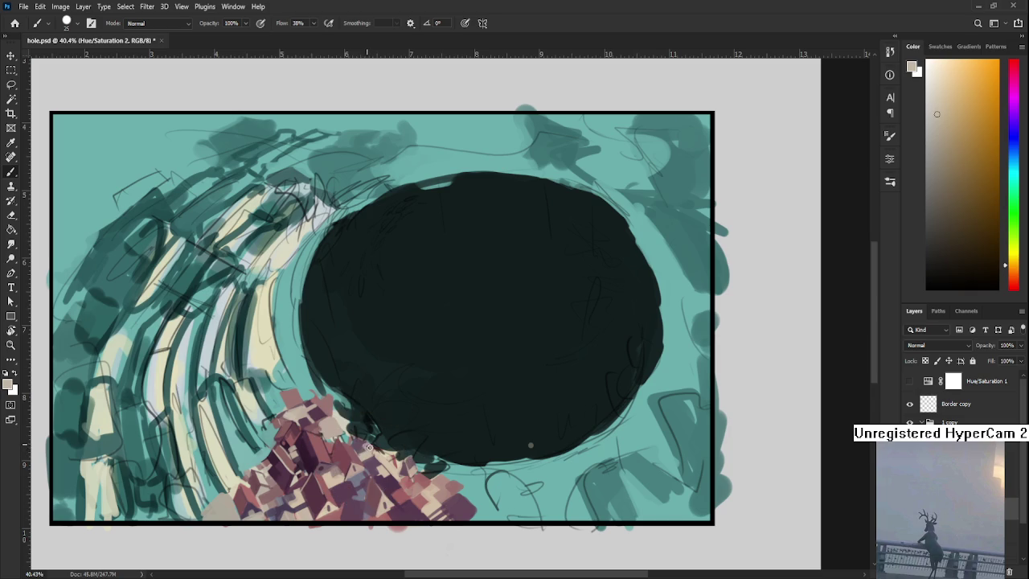
left_click(368, 447, "alt")
left_click(365, 448, "alt")
left_click(364, 447, "alt")
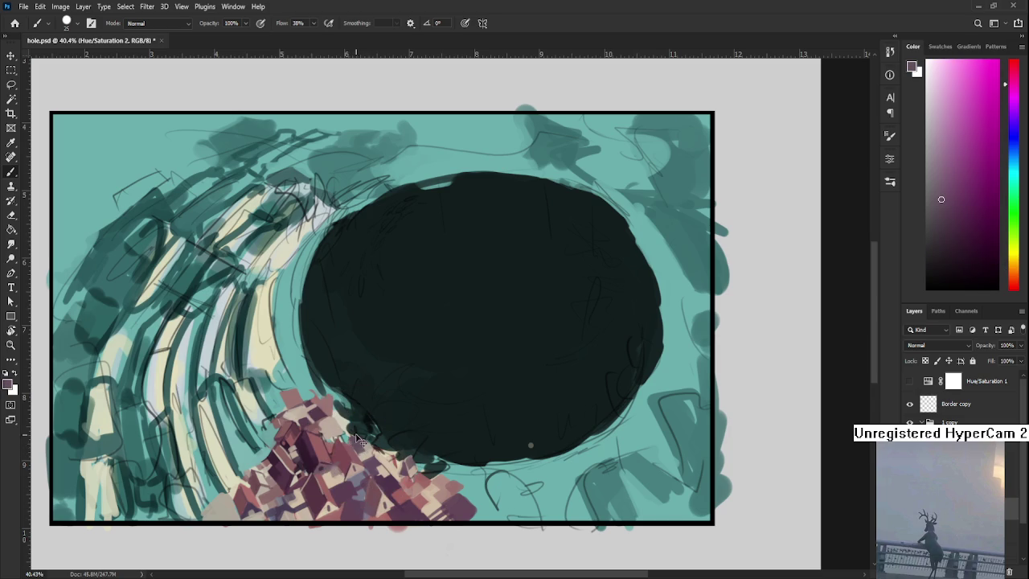
Dab light pinkish reds, beige-pink and dark purple-magenta onto the house cluster.
left_click(331, 444, "alt")
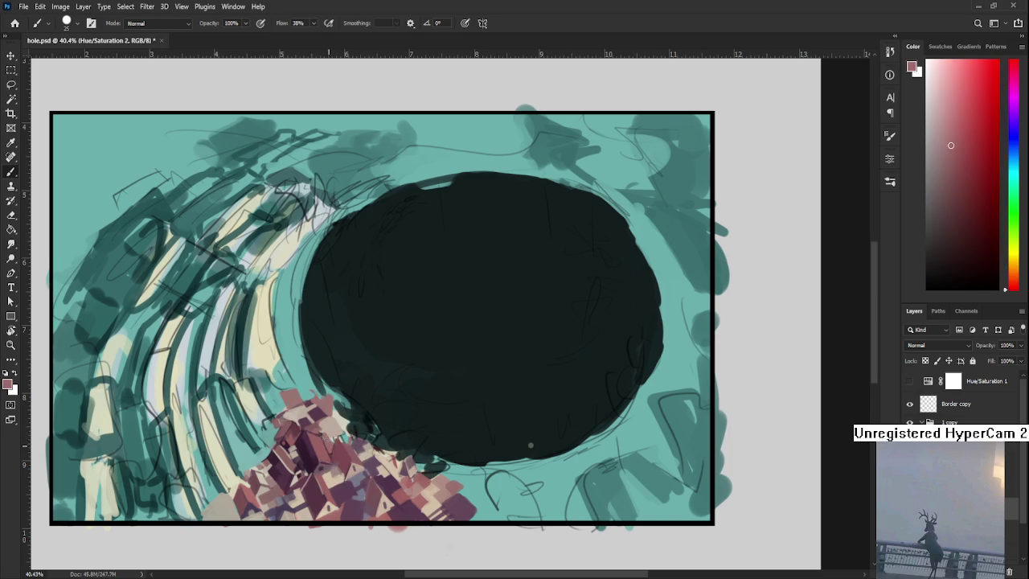
left_click(338, 443, "alt")
left_click(331, 437, "alt")
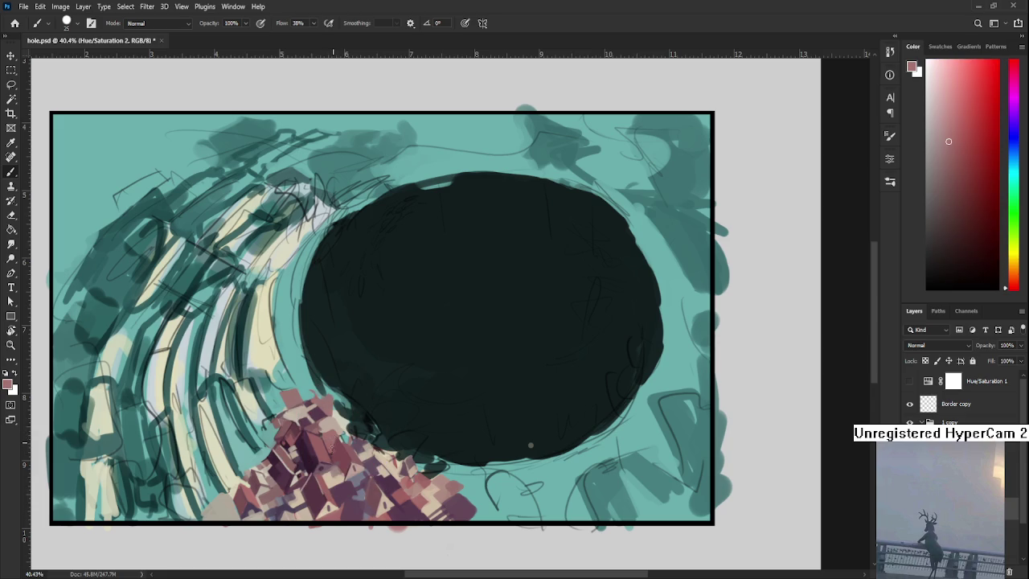
left_click(321, 430, "alt")
left_click(318, 407, "alt")
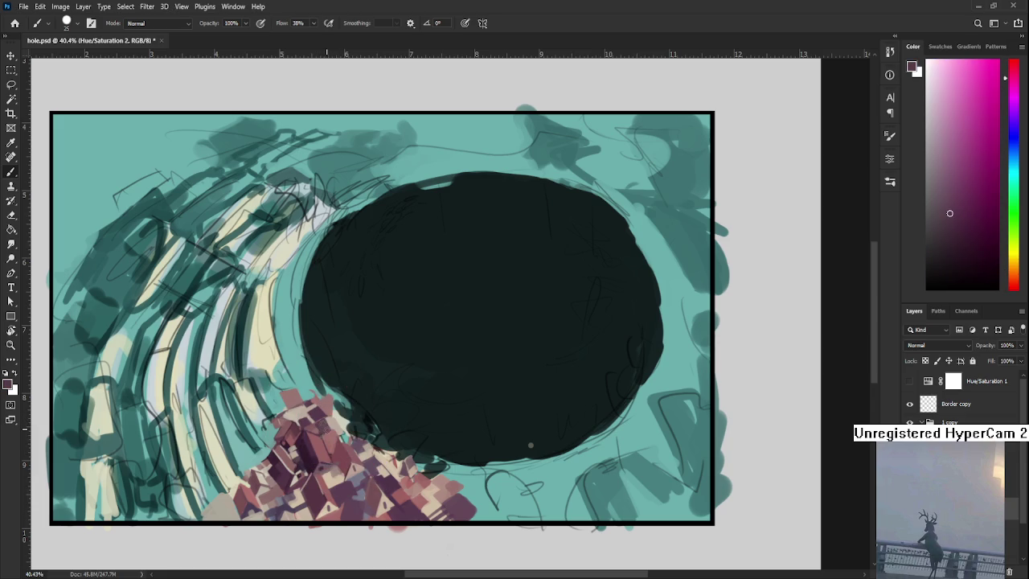
left_click(324, 421, "alt")
Paint light brownish-orange, muted pinks and magenta-pinks from the houses onto the cluster.
left_click(326, 421, "alt")
left_click(329, 429, "alt")
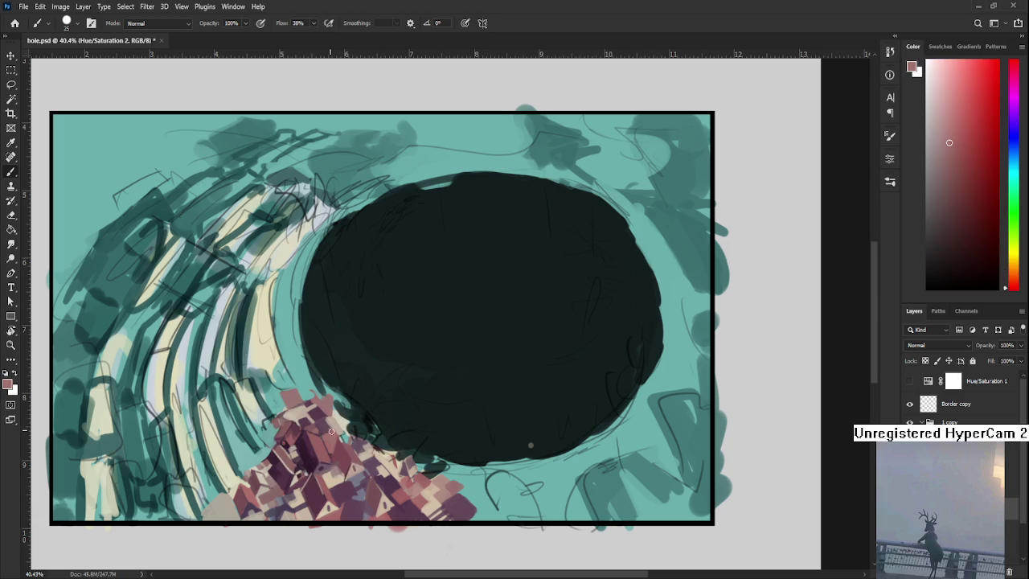
left_click(329, 426, "alt")
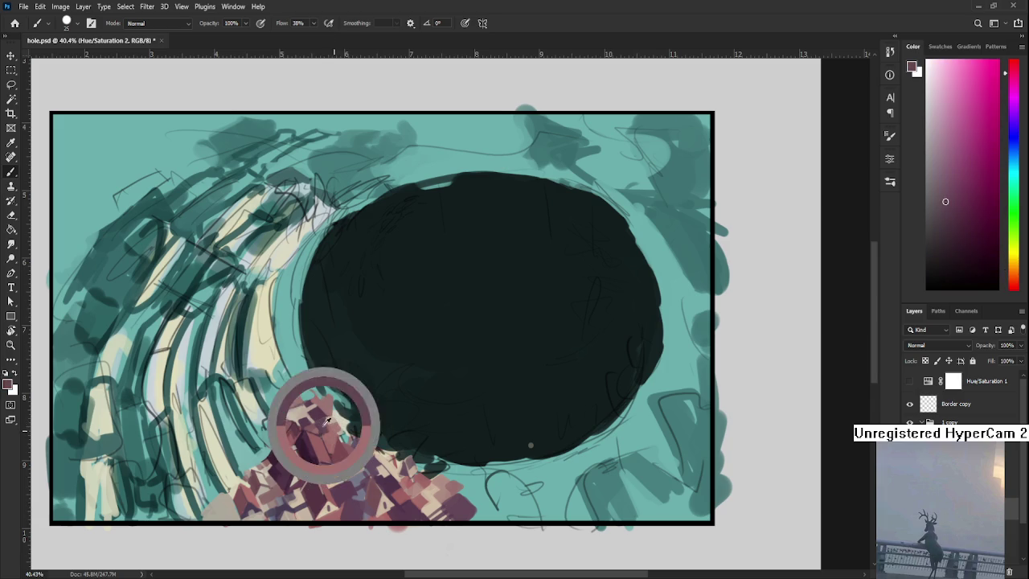
left_click(343, 420, "alt")
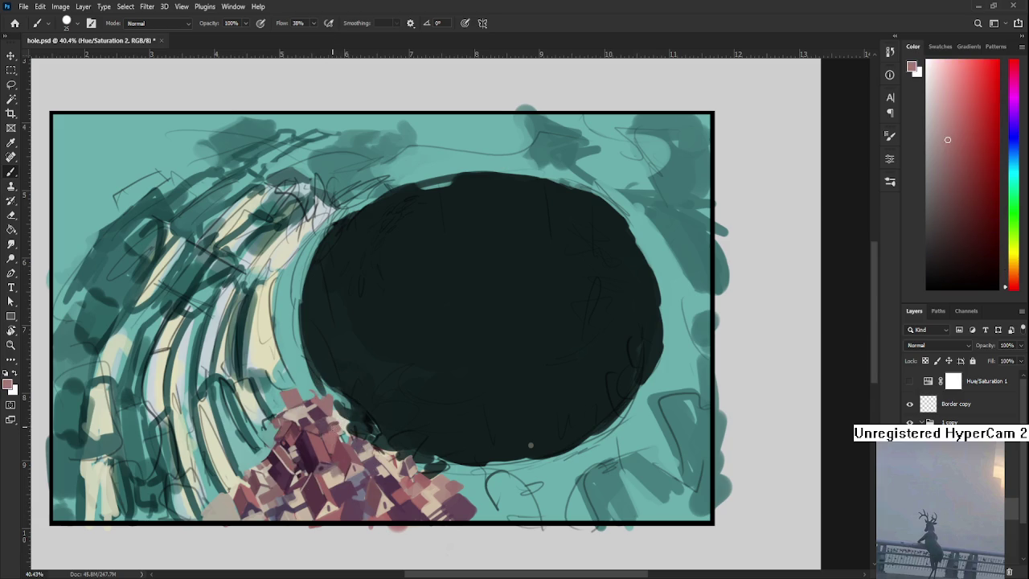
left_click(322, 424, "alt")
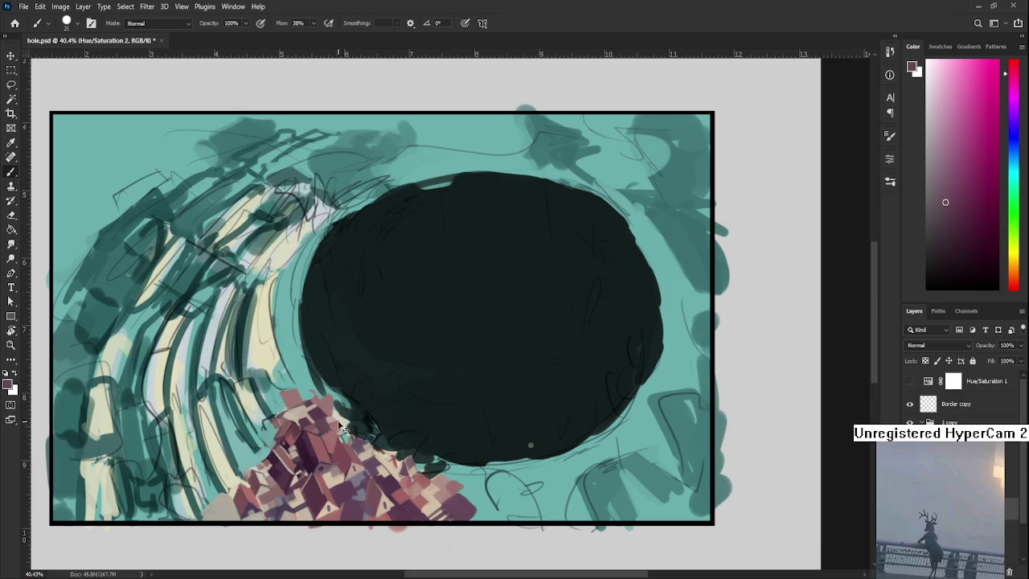
left_click(338, 418, "alt")
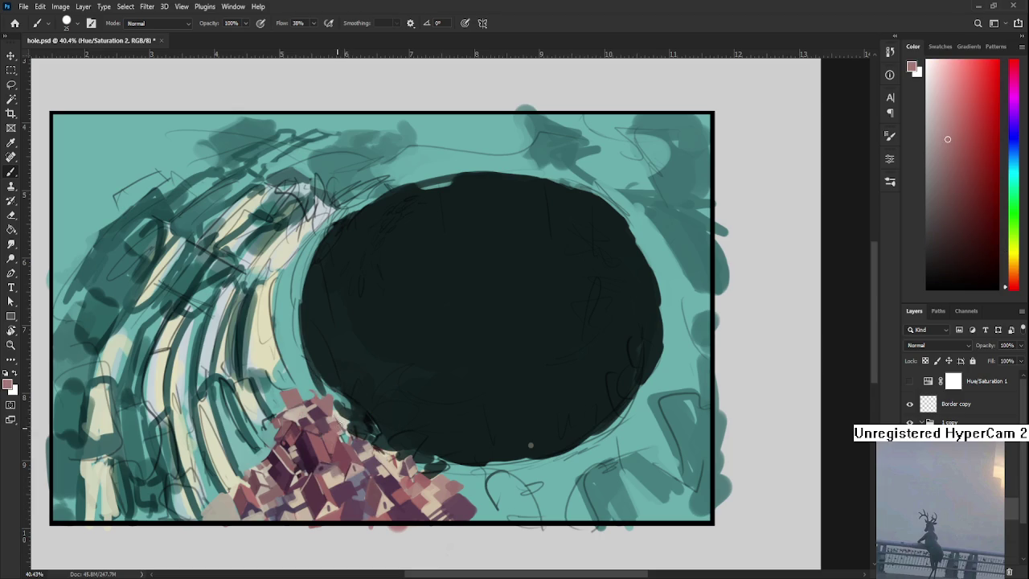
left_click(344, 424, "alt")
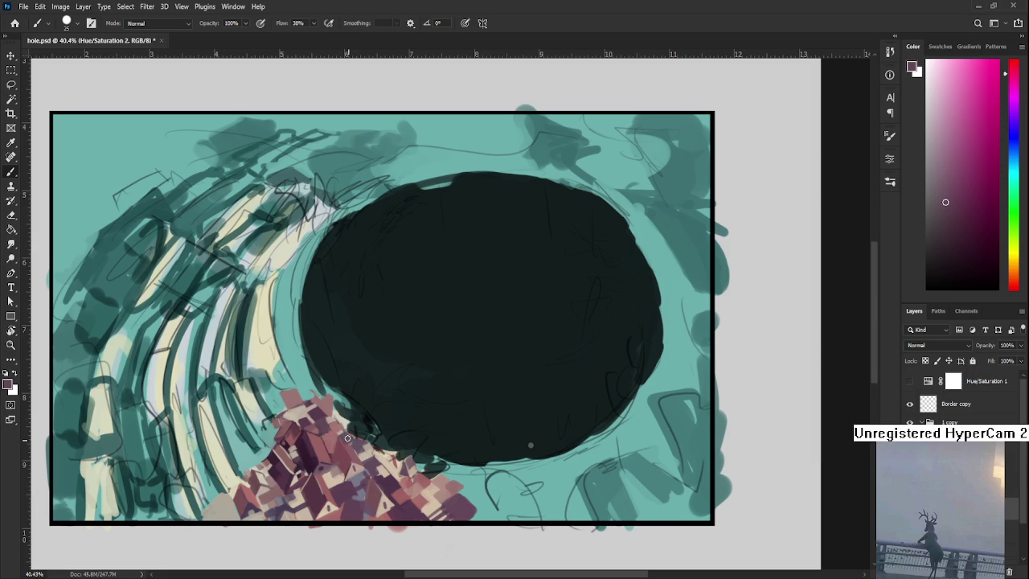
Sharpen the cluster's upper tip with red-pink, orange and pale yellowish dabs.
left_click(344, 426, "alt")
left_click(331, 418, "alt")
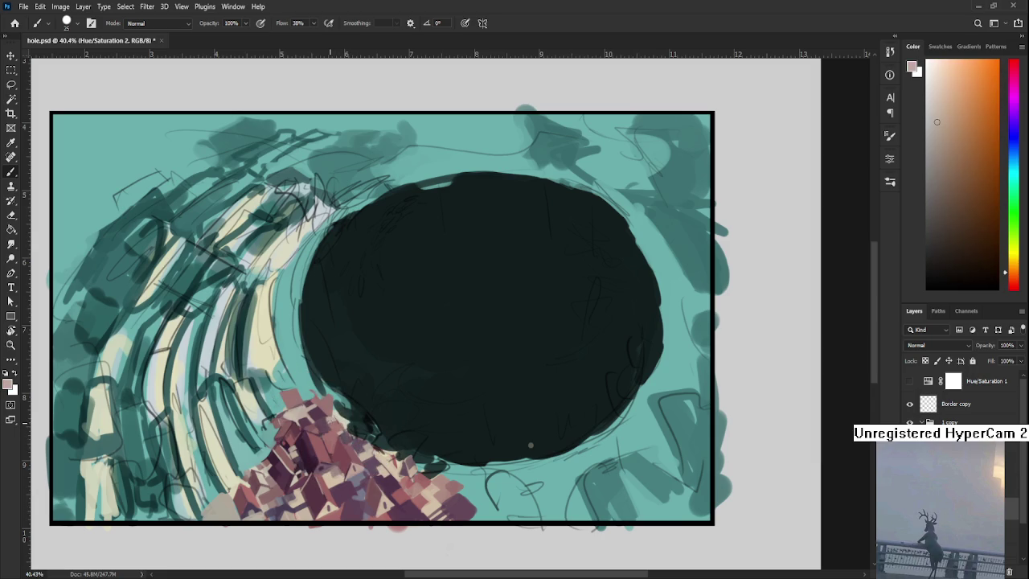
left_click(345, 410, "alt")
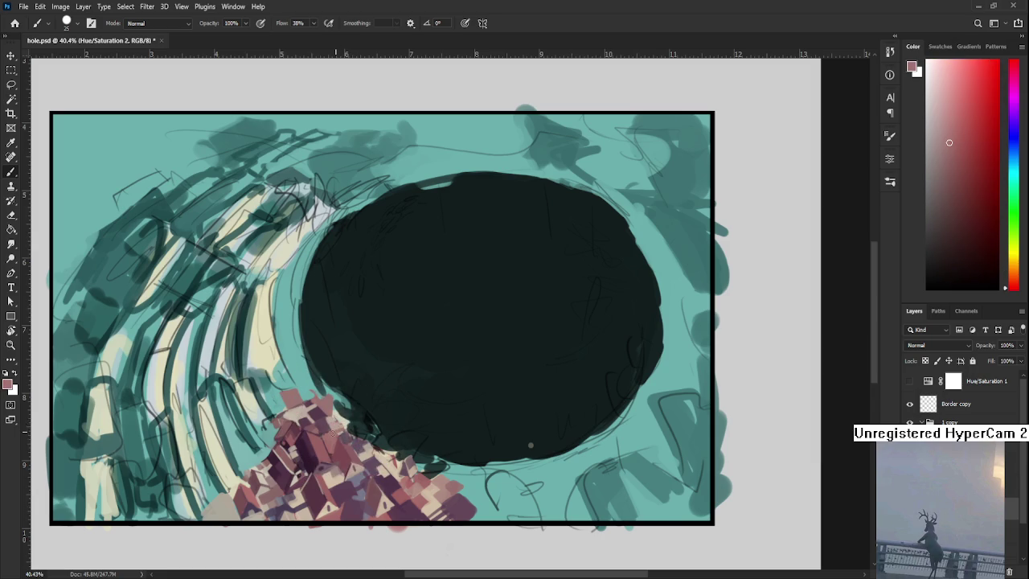
left_click(340, 413, "alt")
left_click(340, 418, "alt")
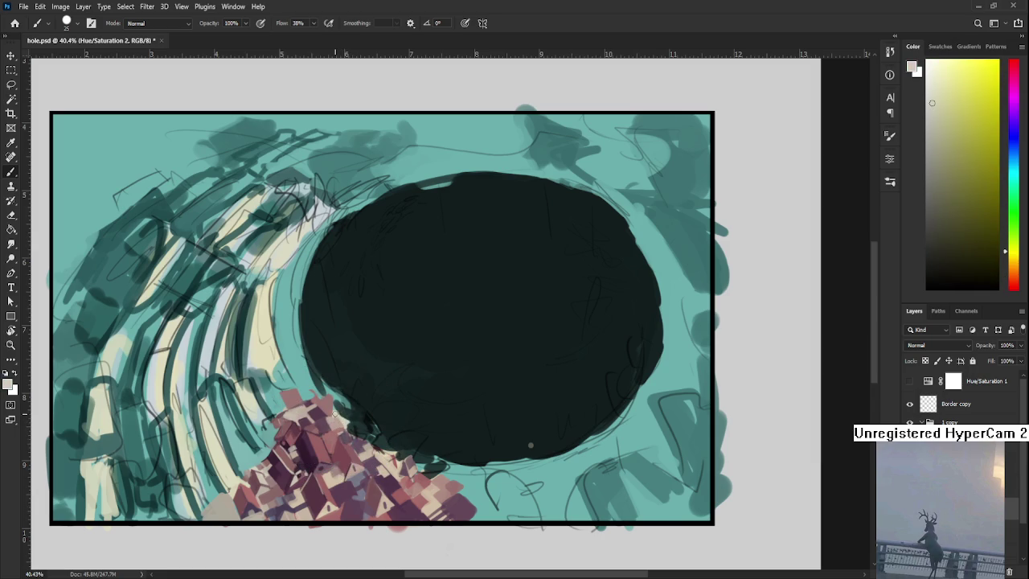
left_click(340, 421, "alt")
left_click(339, 419, "alt")
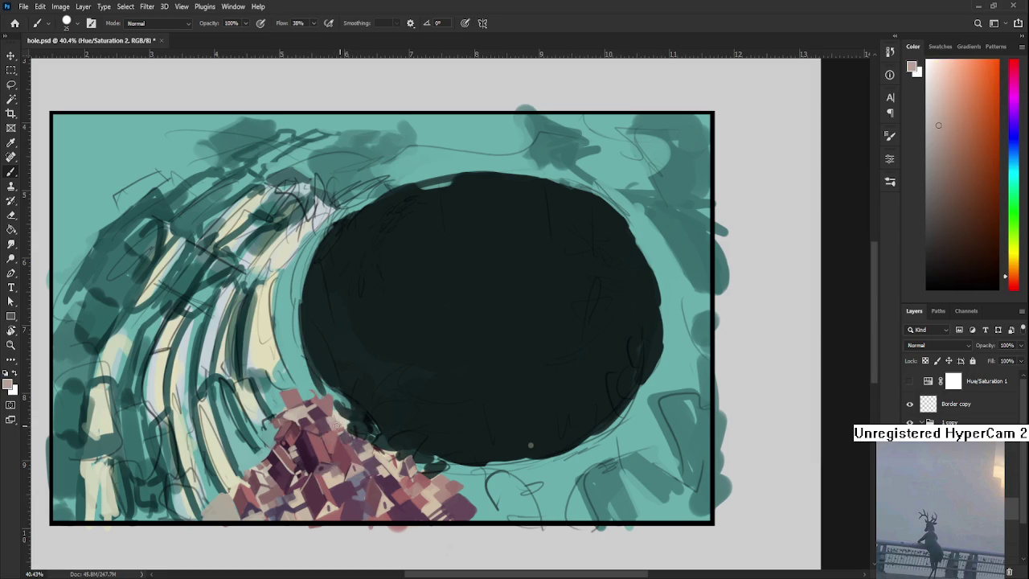
left_click(345, 414, "alt")
left_click_drag(346, 413, 373, 401)
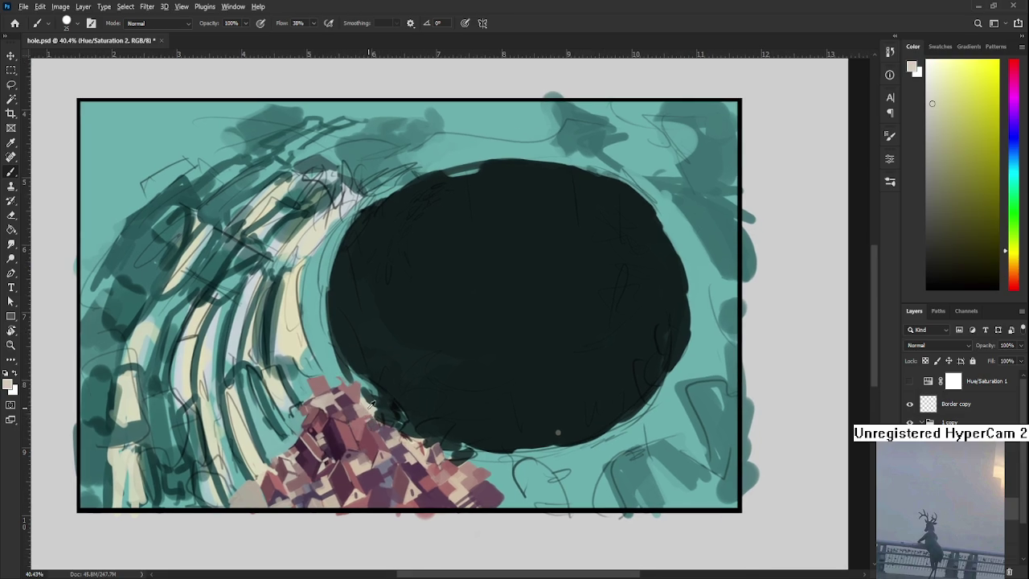
Paint pinkish-red, dark purple, pinks and light brownish-orange rooftop strokes on the cluster.
left_click(357, 438, "alt")
left_click(341, 445, "alt")
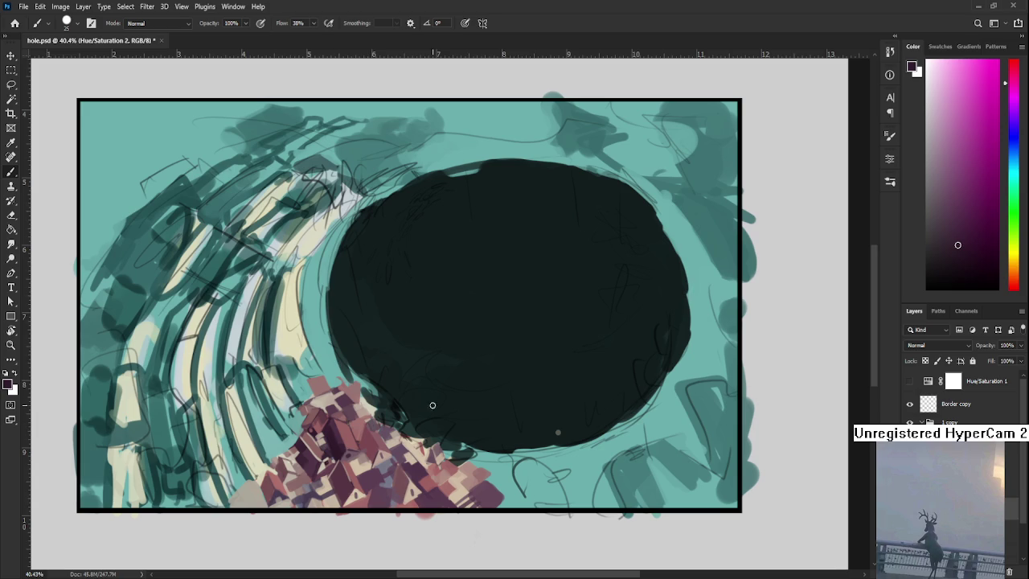
left_click(356, 411, "alt")
left_click(366, 412, "alt")
left_click(369, 412, "alt")
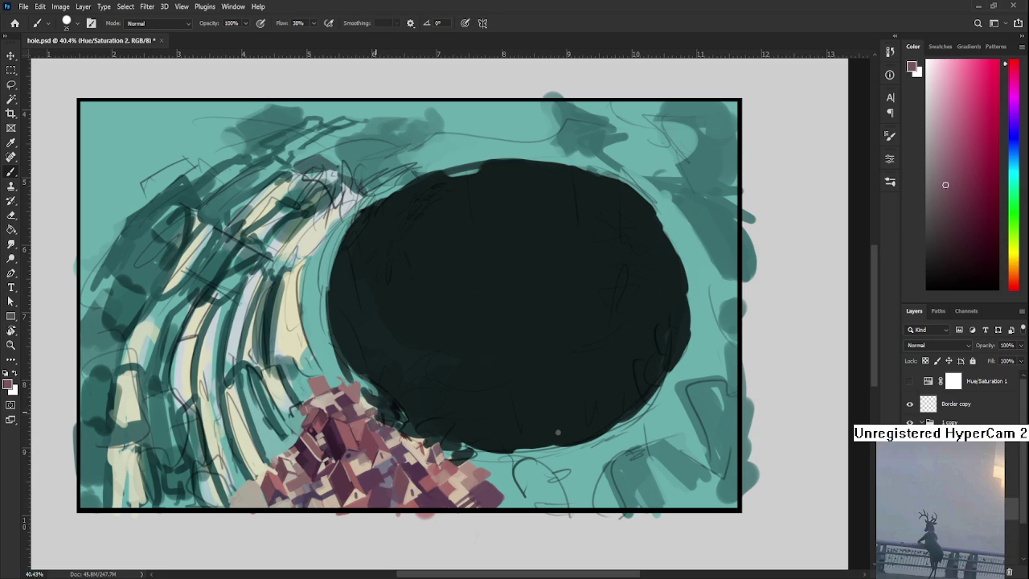
left_click(369, 407, "alt")
left_click(361, 410, "alt")
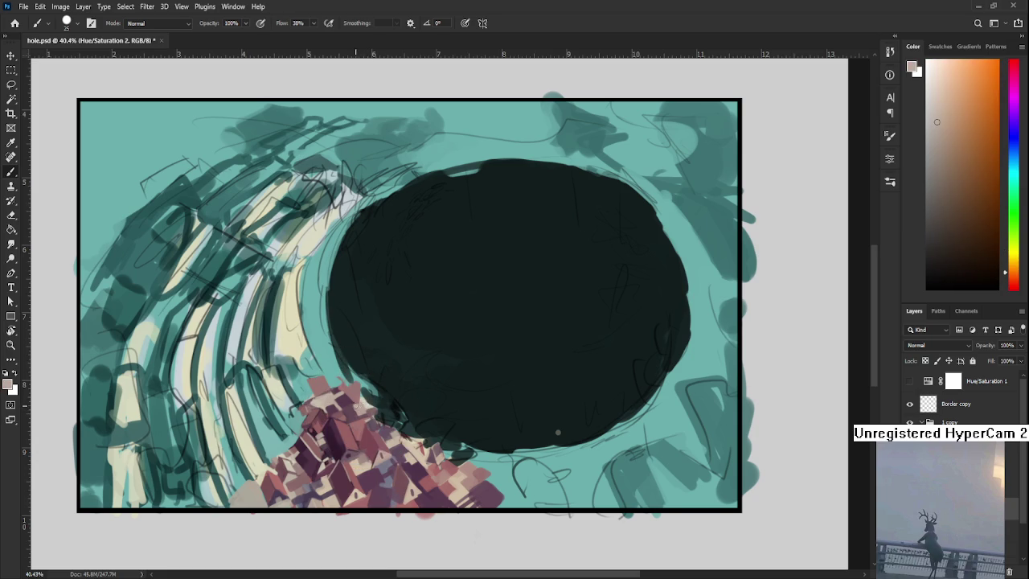
Alternate dark magenta and light pinkish-orange rooftop dabs, then recentre on the houses.
left_click(348, 402, "alt")
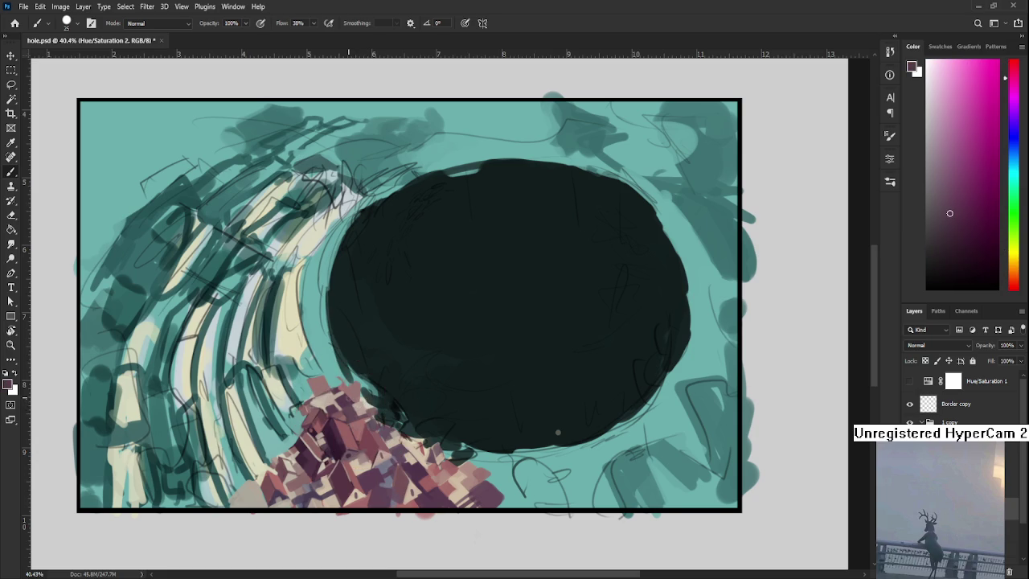
left_click(358, 395, "alt")
left_click(364, 393, "alt")
left_click(366, 402, "alt")
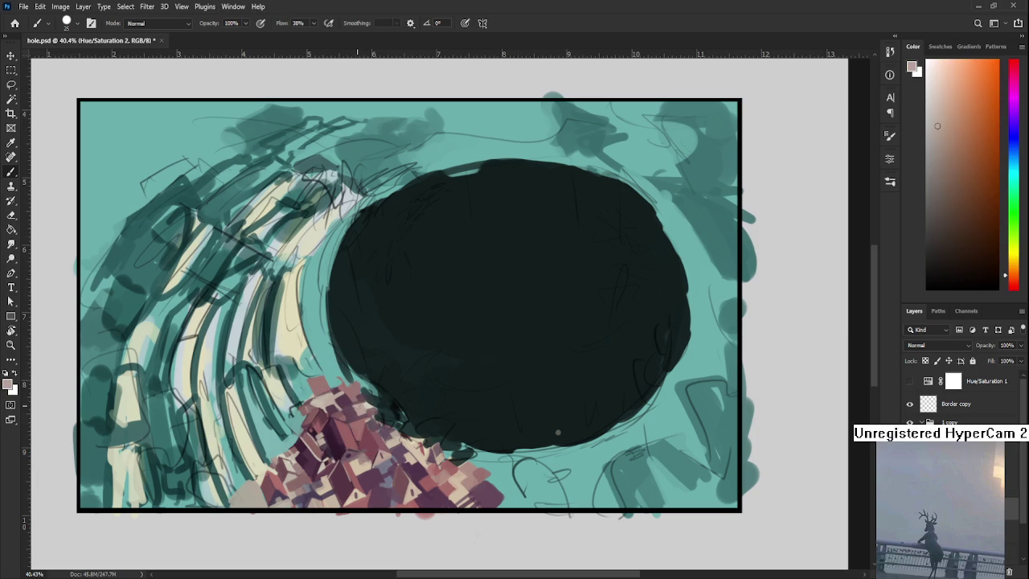
left_click(363, 401, "alt")
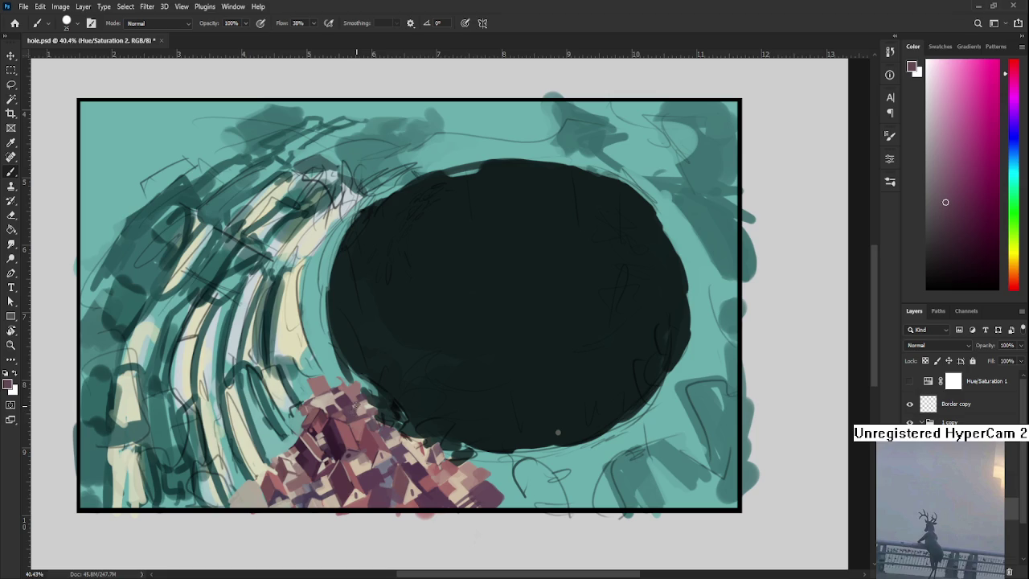
left_click(357, 399, "alt")
left_click(357, 394, "alt")
left_click(364, 402, "alt")
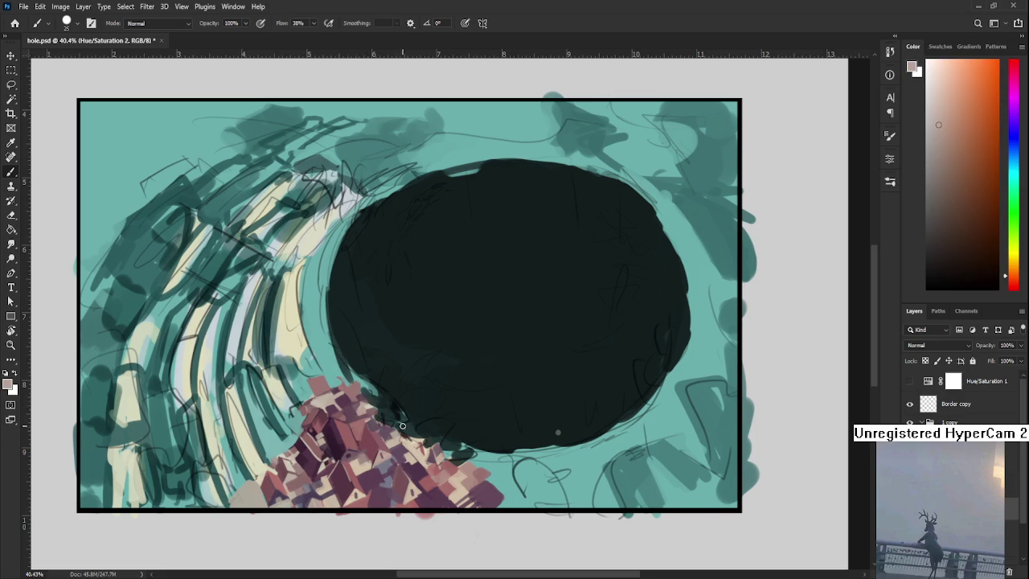
left_click_drag(404, 426, 424, 389)
scroll(410, 398, "down", 3)
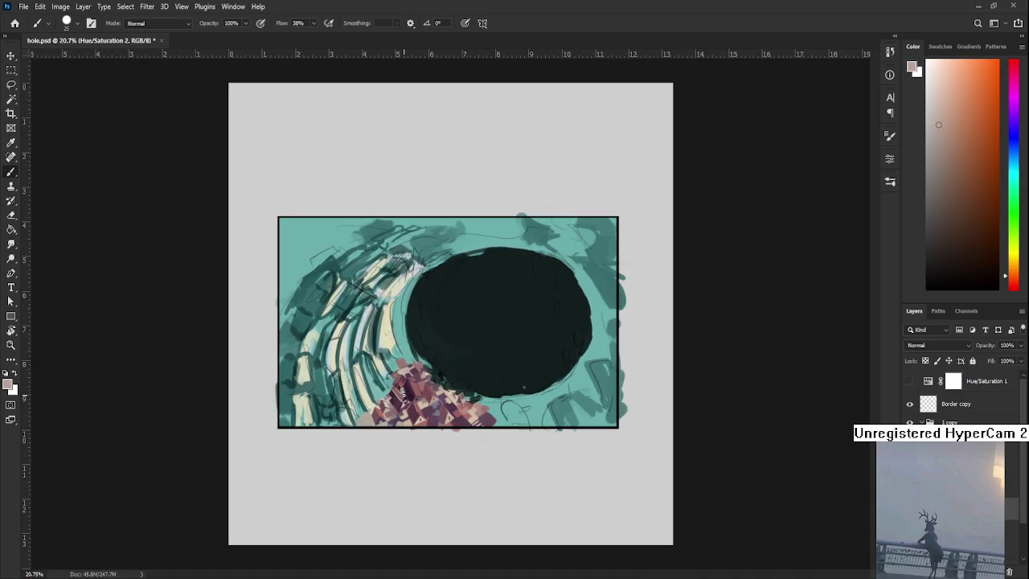
Recentre on the house cluster, sample dark magenta, and zoom out to see the painting.
scroll(411, 399, "up", 5)
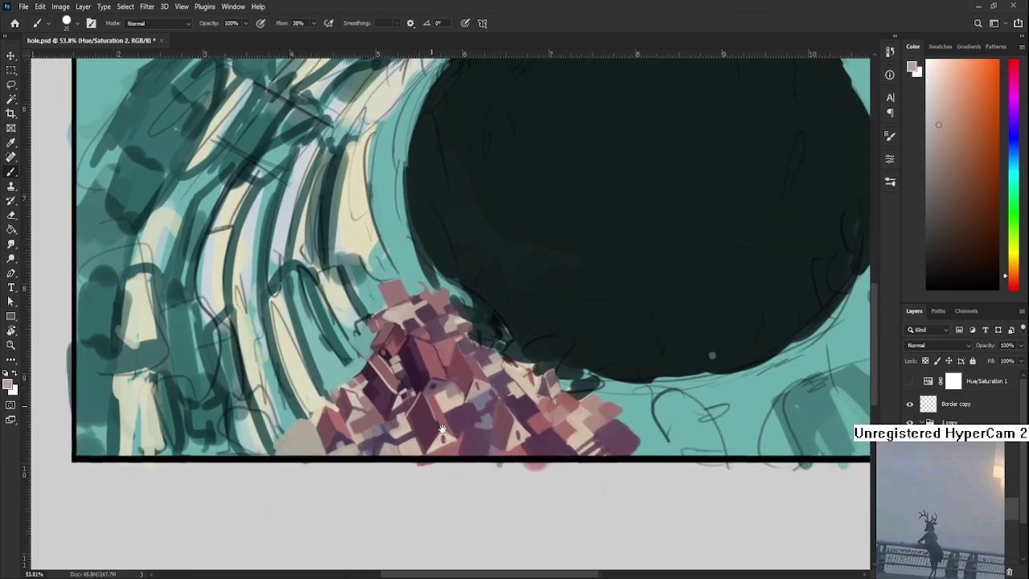
left_click_drag(438, 464, 450, 427)
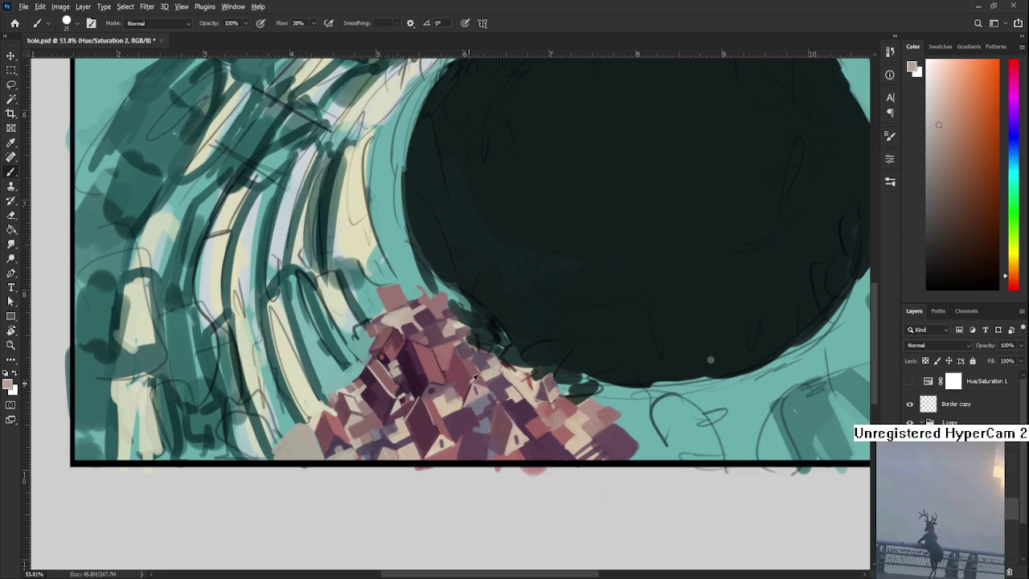
left_click(474, 382, "alt")
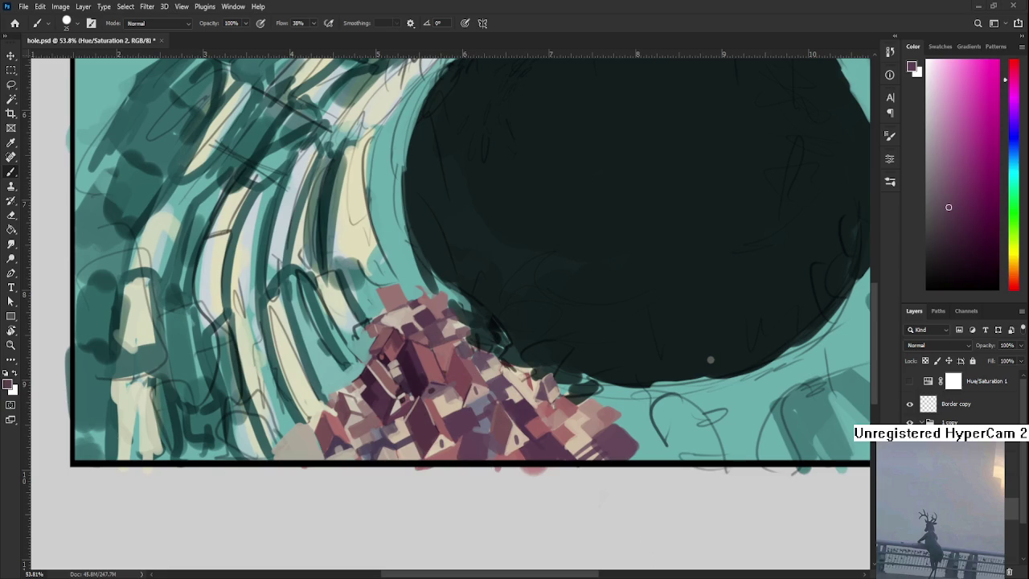
scroll(429, 392, "down", 1)
scroll(429, 392, "down", 2)
mouse_move(369, 397)
left_mouse_down()
mouse_move(414, 361)
mouse_move(430, 392)
left_mouse_up()
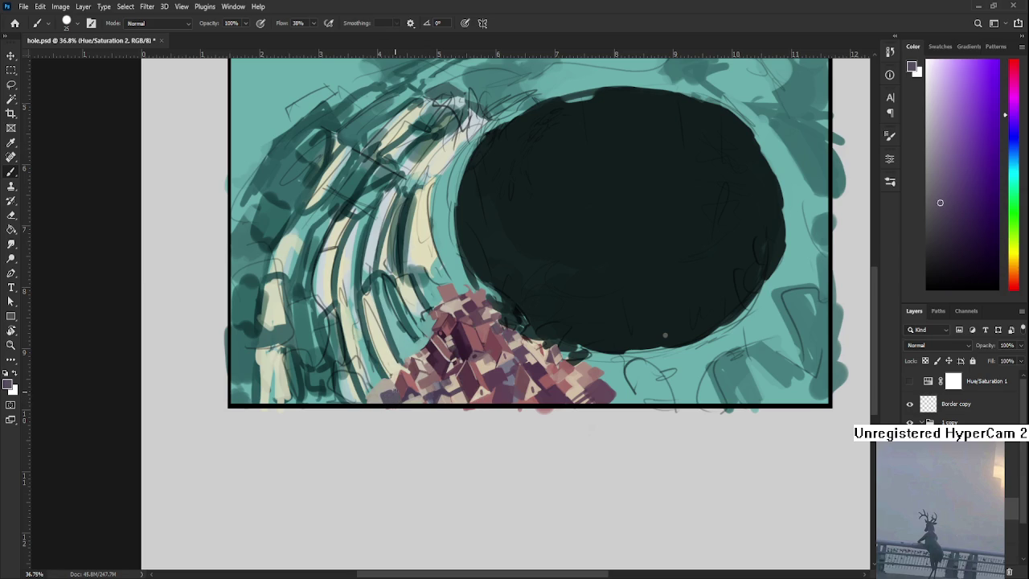
Sample light greys and dark purple-greys from the cityscape beside the houses.
left_click(381, 384, "alt")
left_click(390, 394, "alt")
left_click(382, 386, "alt")
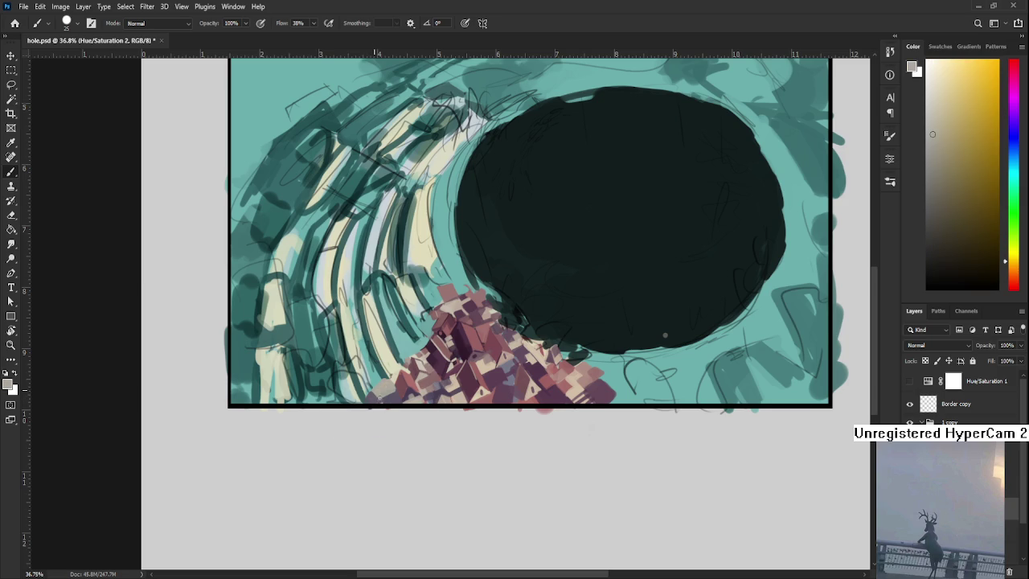
left_click(390, 393, "alt")
left_click(384, 391, "alt")
left_click(385, 389, "alt")
left_click(386, 386, "alt")
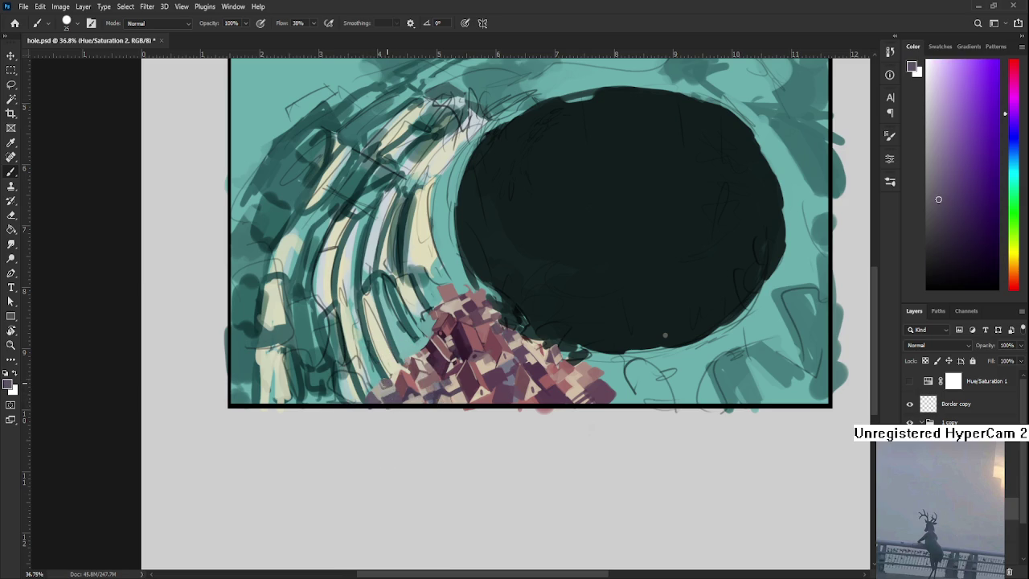
Brush a pale lavender-grey patch along the houses' lower-left edge.
left_click(383, 387, "alt")
left_click(385, 382, "alt")
left_click(390, 390, "alt")
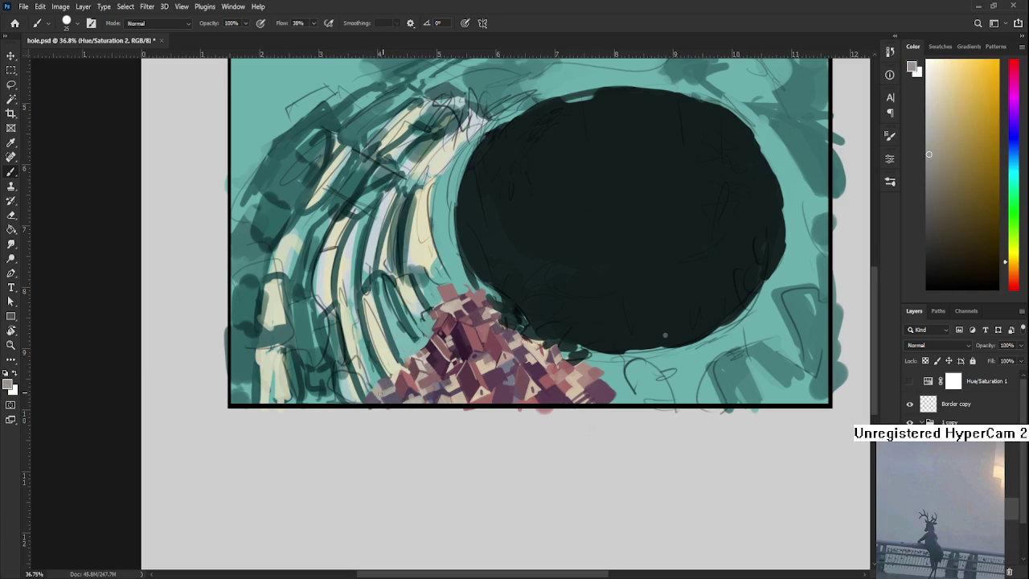
left_click(440, 392, "alt")
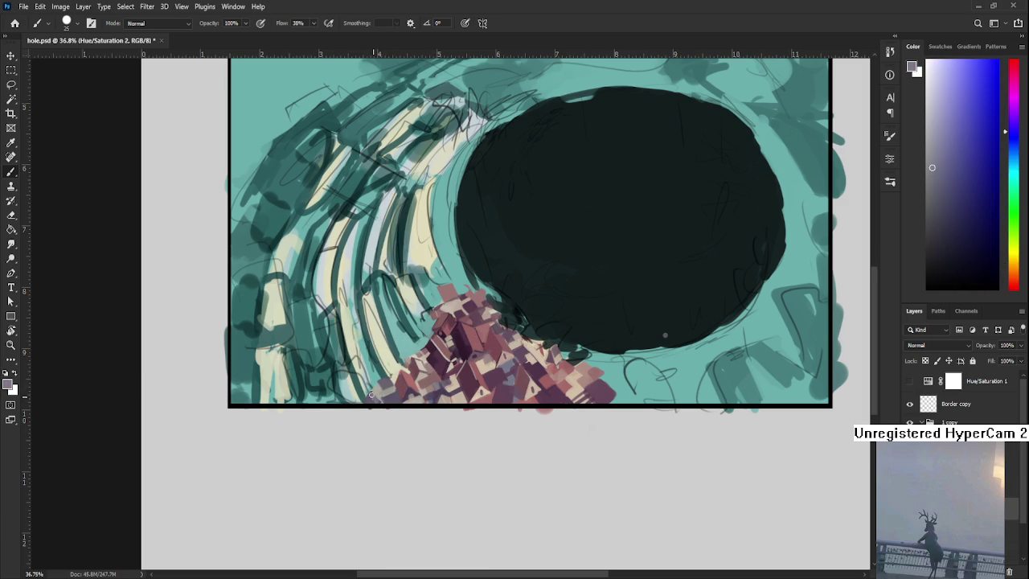
left_click_drag(377, 397, 394, 391)
scroll(515, 380, "up", 2)
left_click(386, 419, "alt")
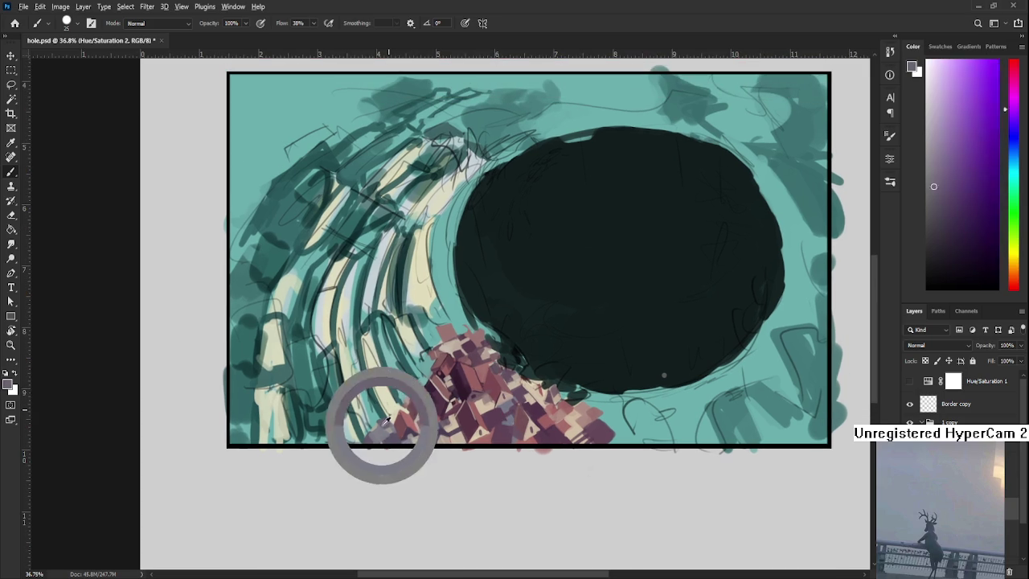
left_click_drag(410, 446, 421, 425)
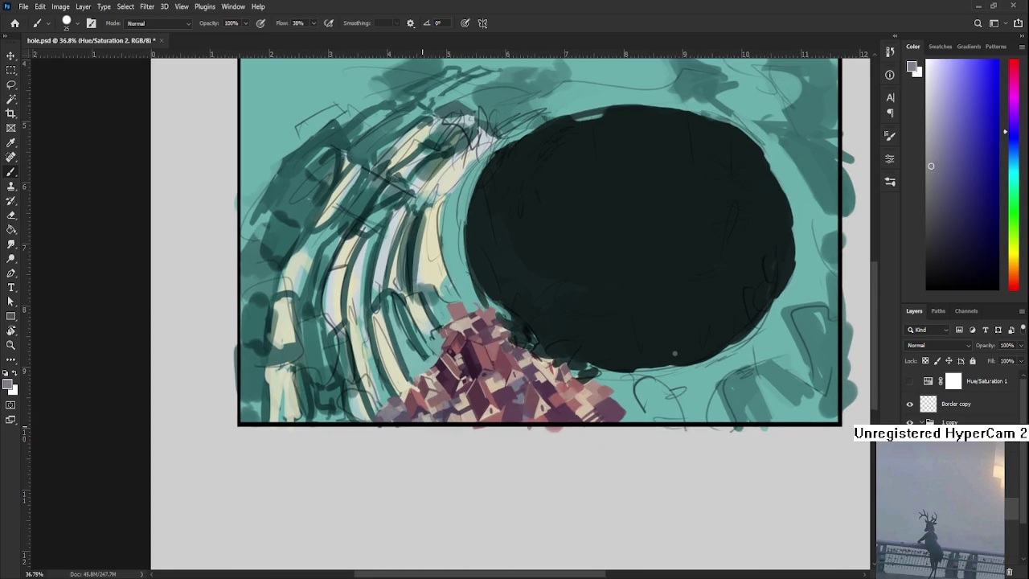
scroll(394, 411, "down", 3, "alt")
scroll(394, 412, "down", 2, "alt")
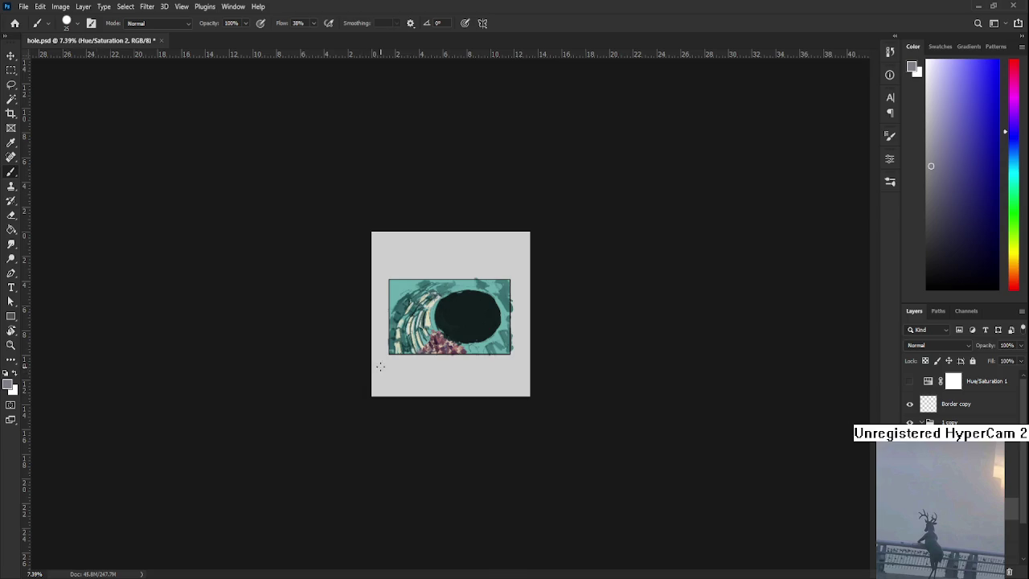
Zoom in on the houses and dab muted pink, light beige and dark mauve.
scroll(383, 365, "up", 2, "alt")
scroll(383, 366, "up", 3, "alt")
left_click_drag(497, 452, 506, 440)
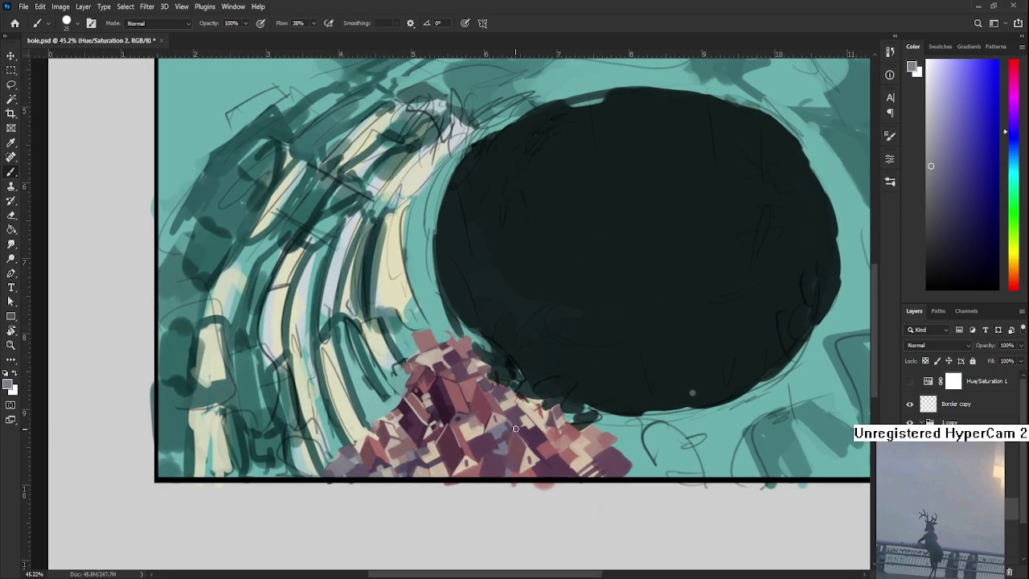
left_click(514, 447, "alt")
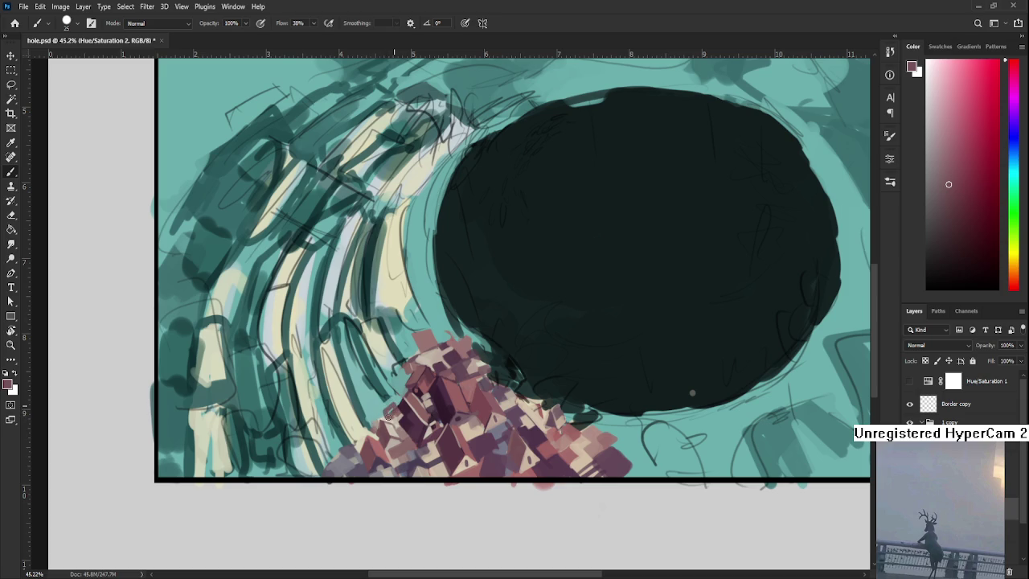
left_click(386, 416, "alt")
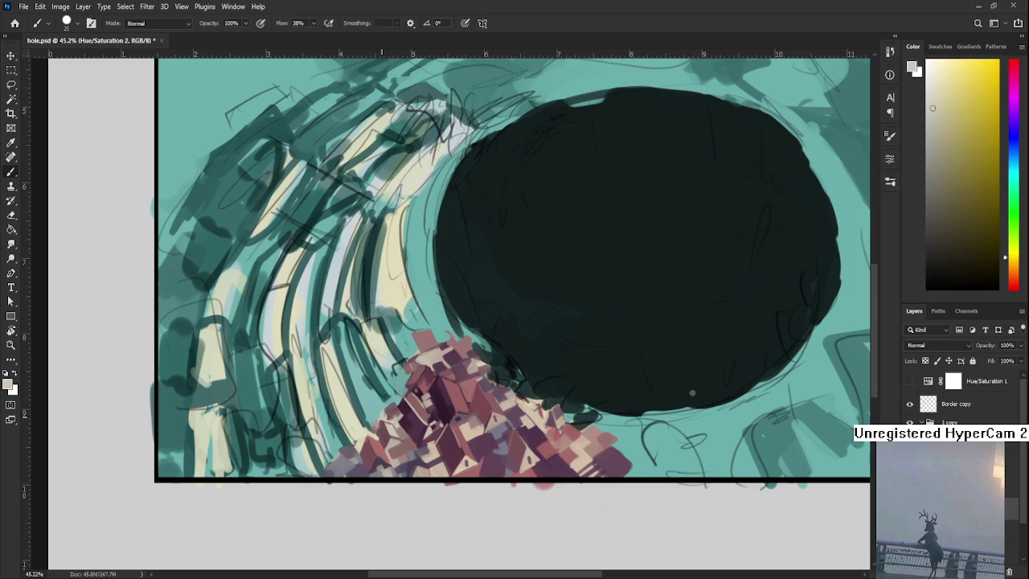
left_click(386, 414, "alt")
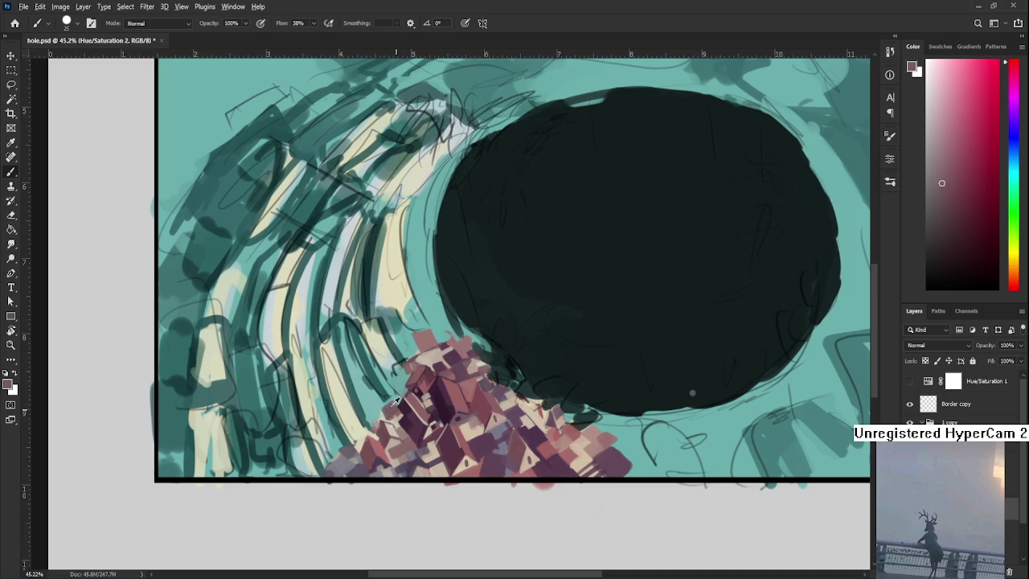
Add teal, mauve, light orange-pink and pinkish-red dabs sampled around the houses.
left_click(384, 400, "alt")
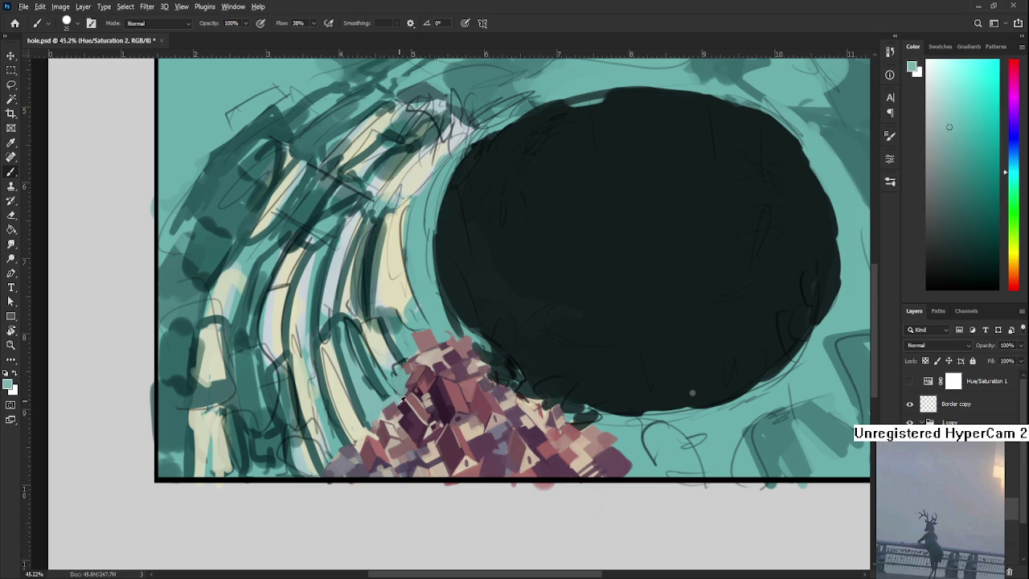
left_click(396, 403, "alt")
left_click(395, 405, "alt")
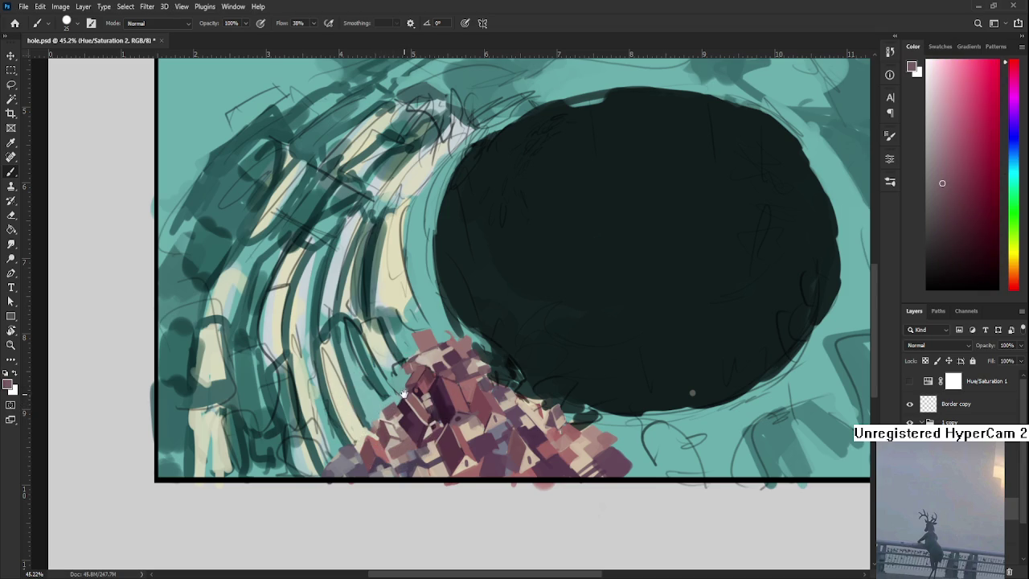
scroll(398, 409, "up", 1)
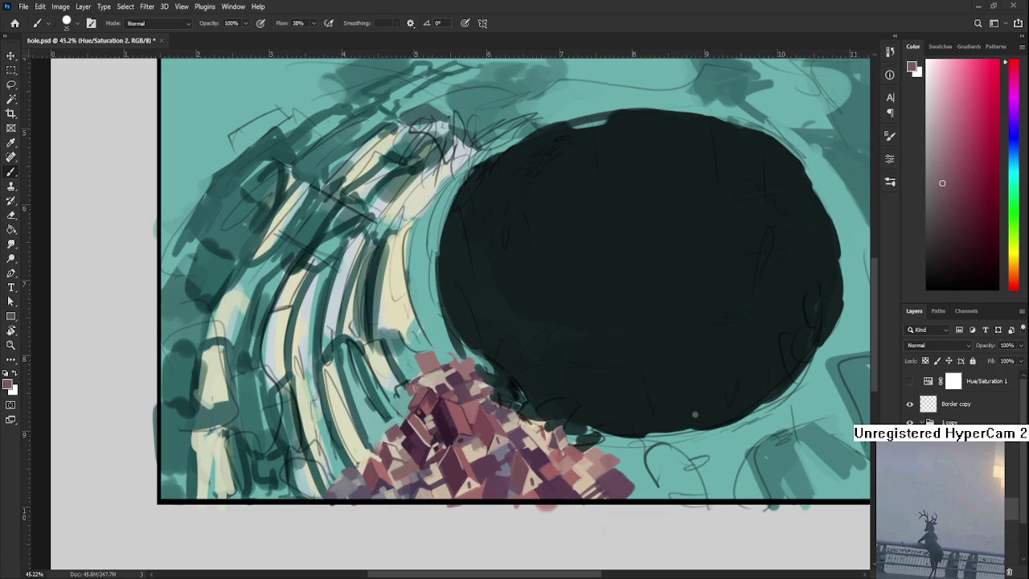
left_click(399, 461, "alt")
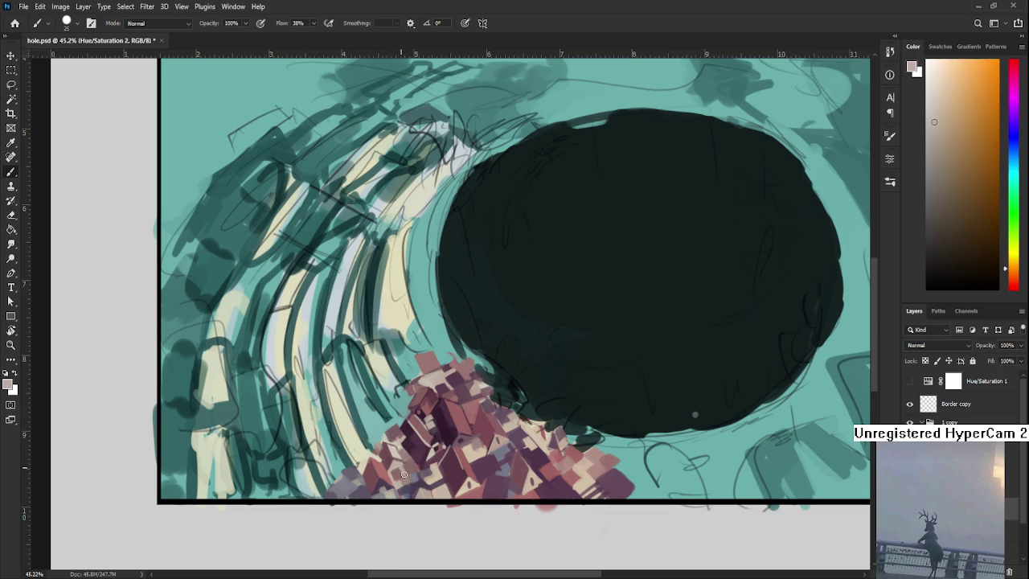
left_click(412, 463, "alt")
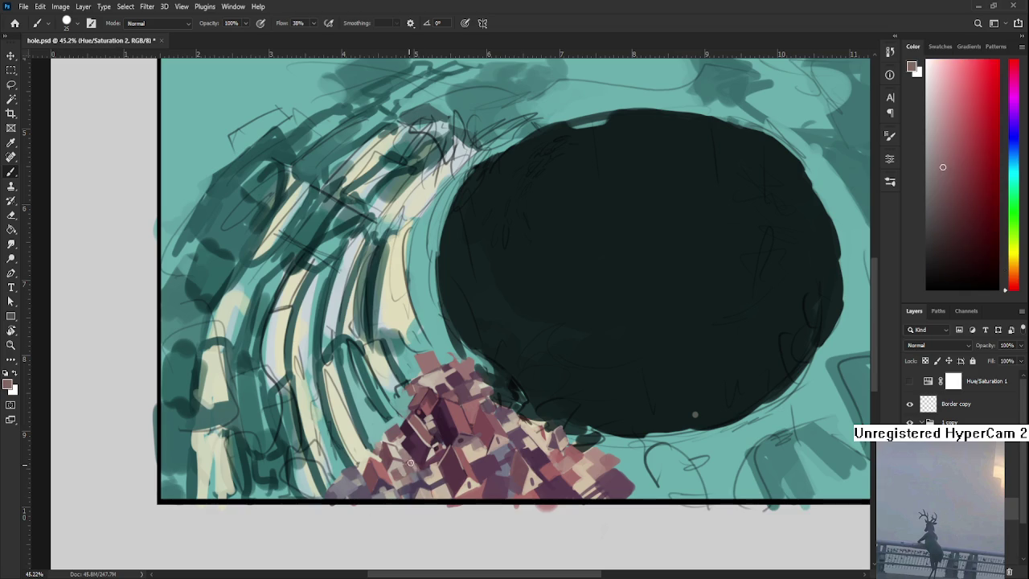
left_click(411, 465, "alt")
Paint pink dabs and a small dark stroke, then pale cream and dark purple touches.
left_click_drag(410, 435, 422, 452)
left_click(418, 443, "alt")
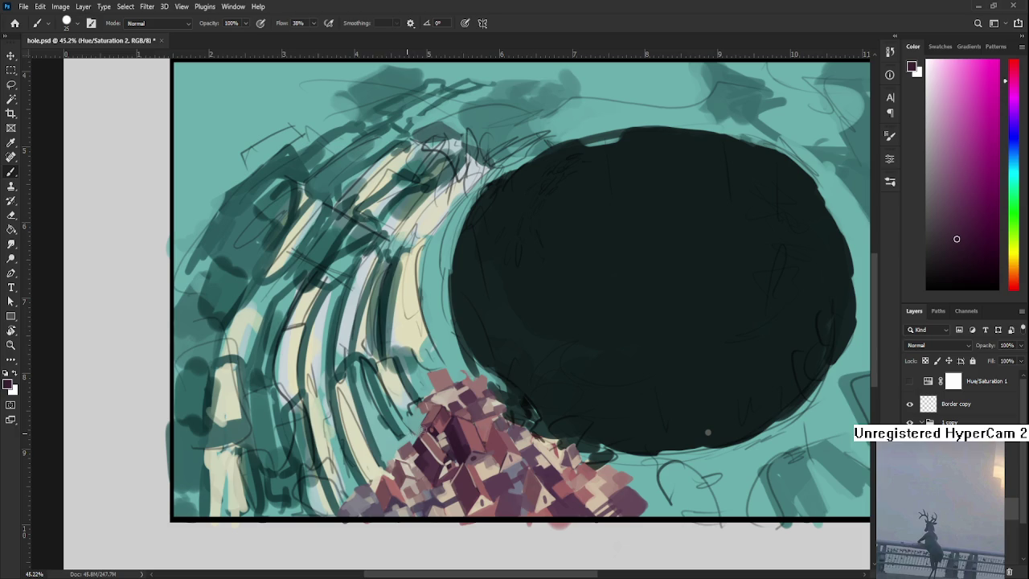
left_click(413, 426, "alt")
mouse_move(415, 442)
left_mouse_down()
mouse_move(409, 431)
mouse_move(422, 433)
mouse_move(411, 429)
left_mouse_up()
left_click(401, 450, "alt")
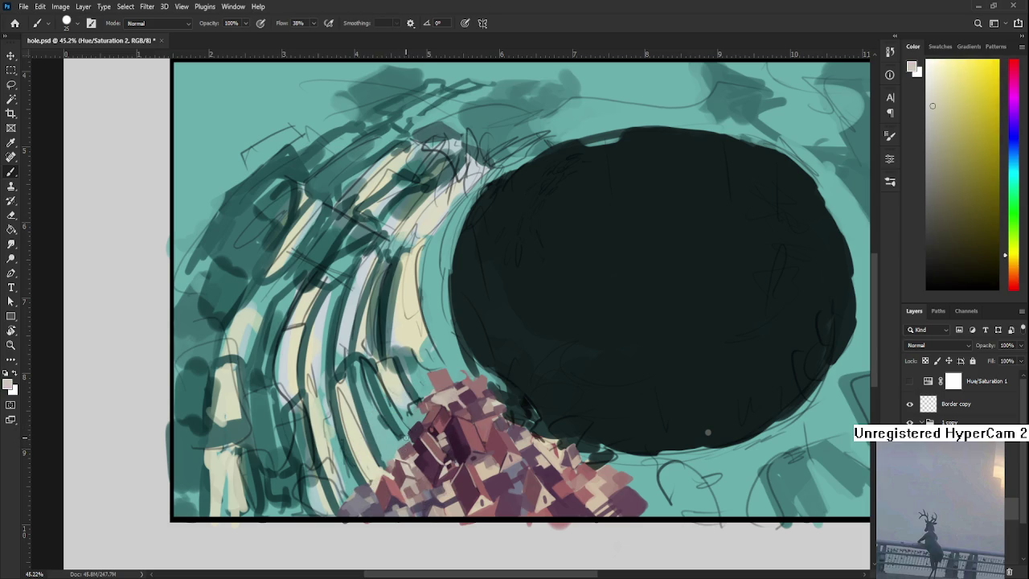
left_click(412, 433, "alt")
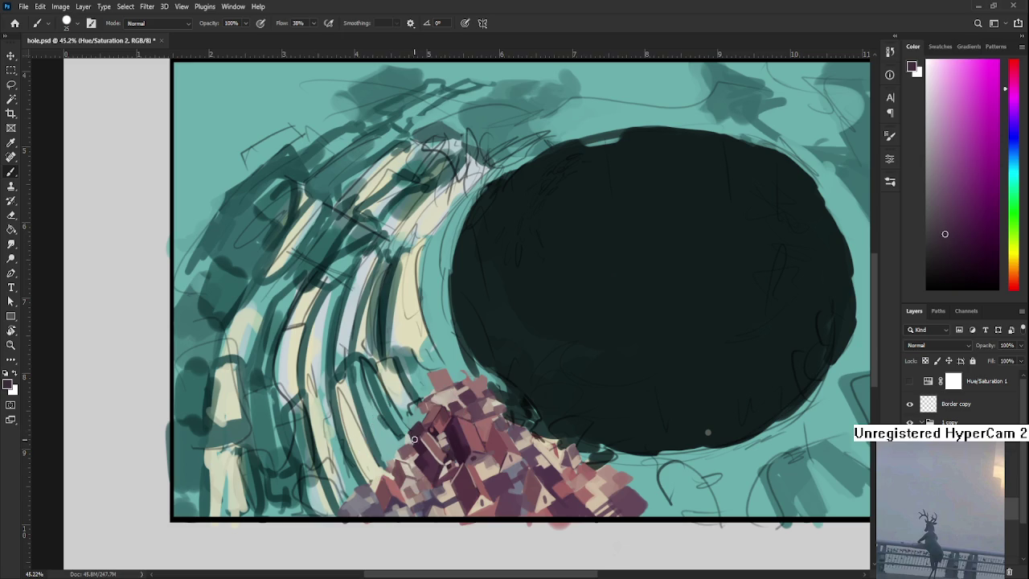
Dab teal, light grey-white, dark purple and grey-green tones onto the house cluster.
left_click(410, 430, "alt")
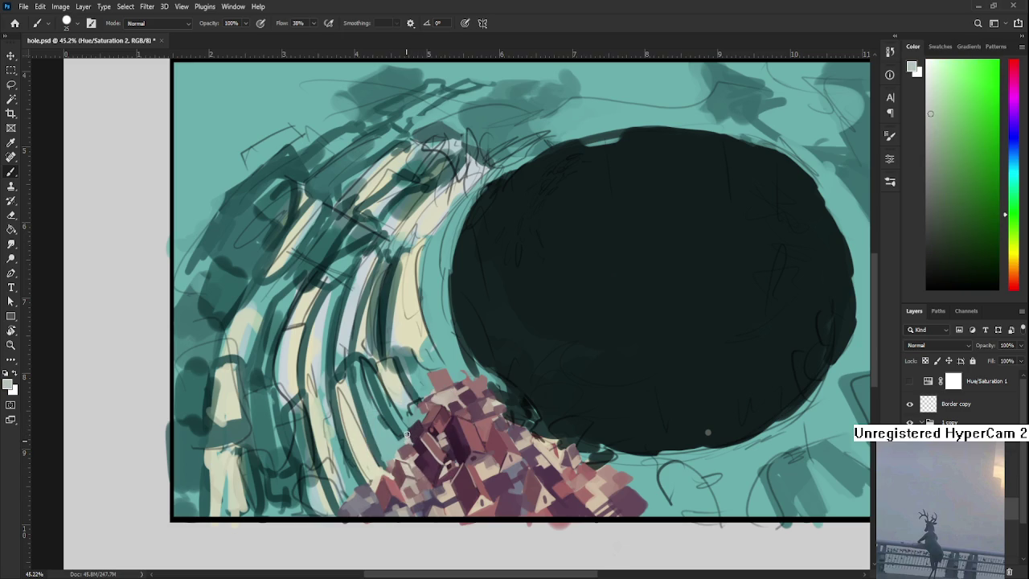
left_click(409, 439, "alt")
left_click(414, 419, "alt")
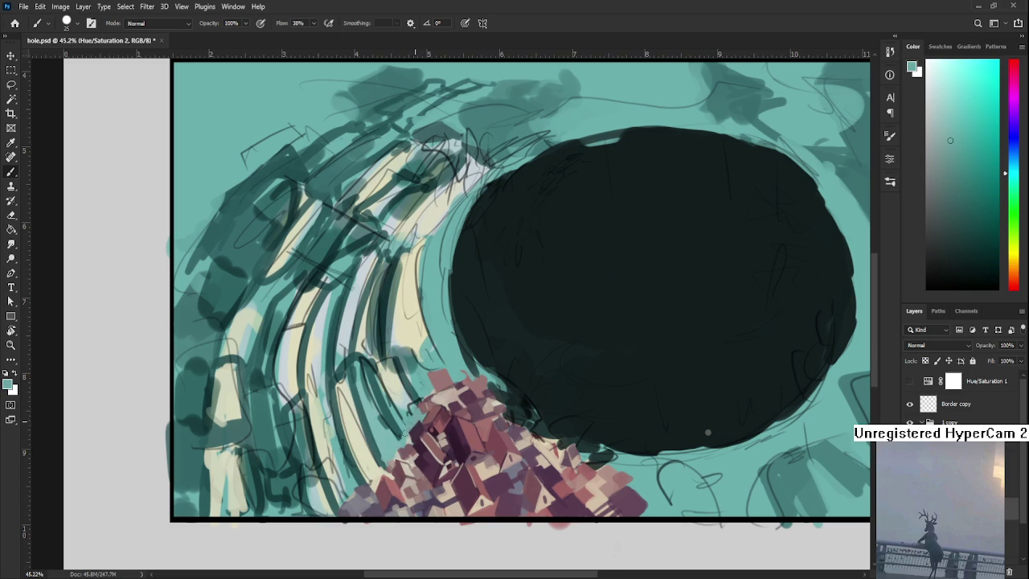
left_click(407, 438, "alt")
left_click(416, 441, "alt")
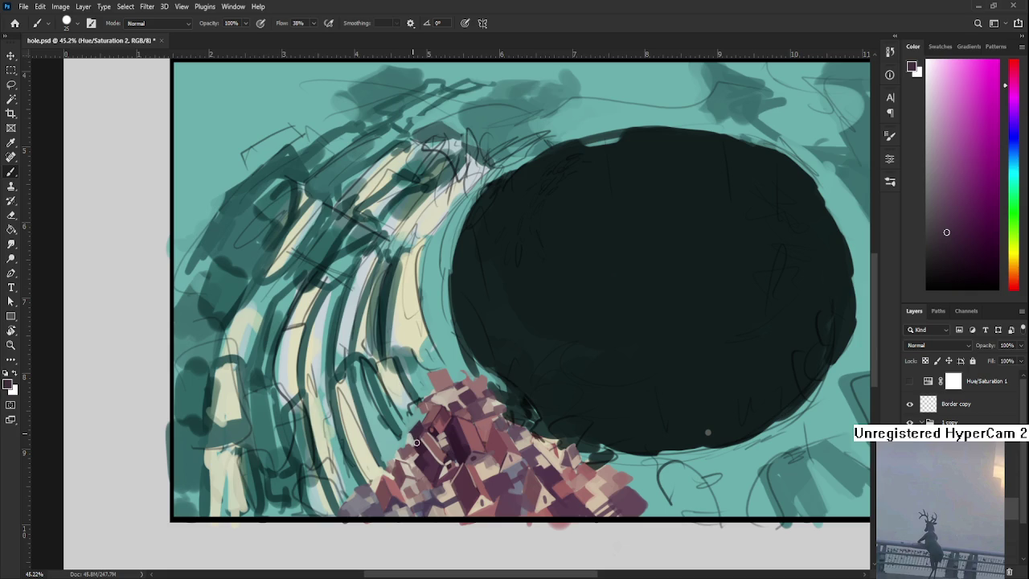
left_click(418, 444, "alt")
left_click(418, 443, "alt")
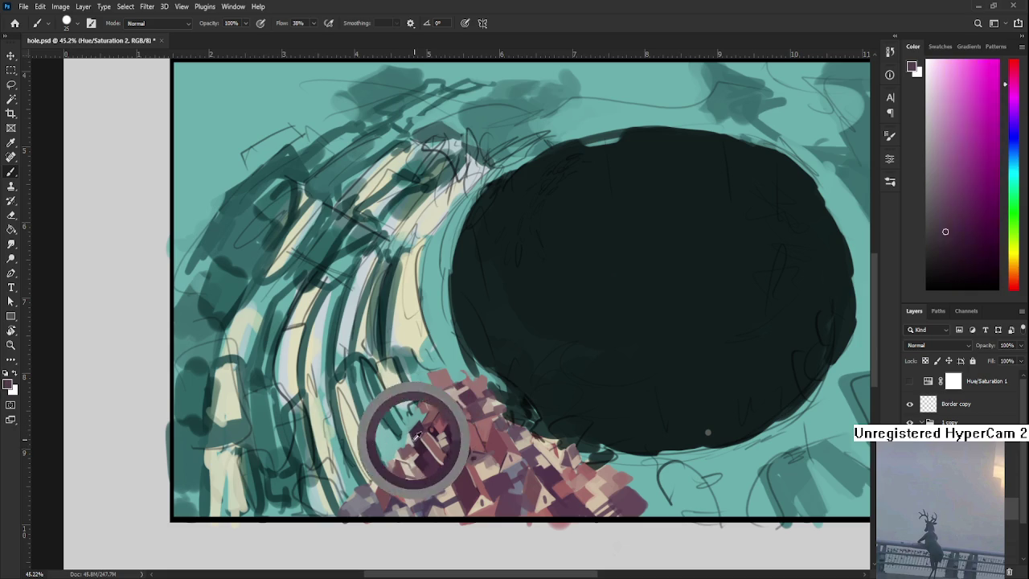
Add a light highlight and dark purple dabs lower on the houses.
left_click(420, 425)
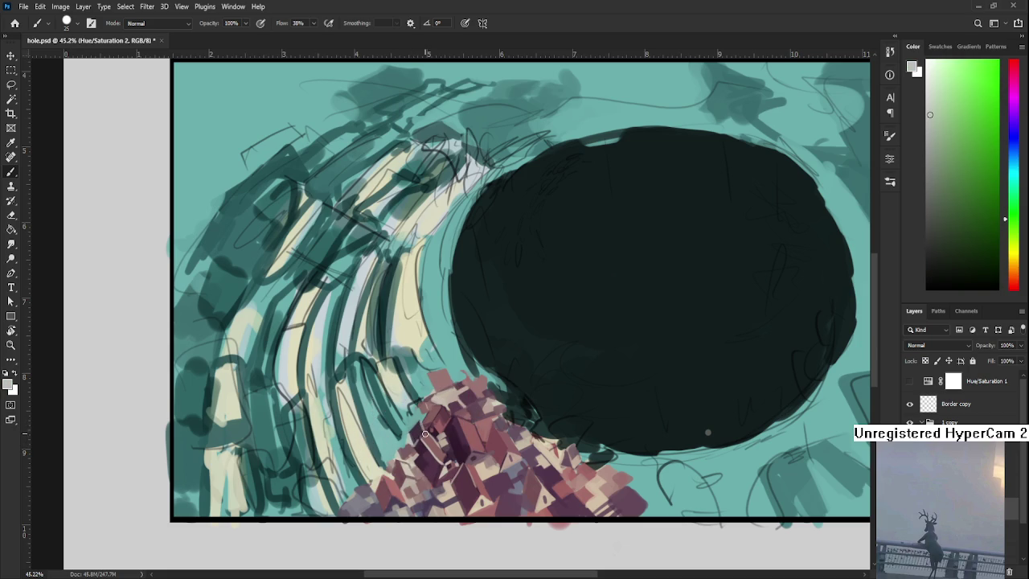
scroll(393, 461, "up", 2)
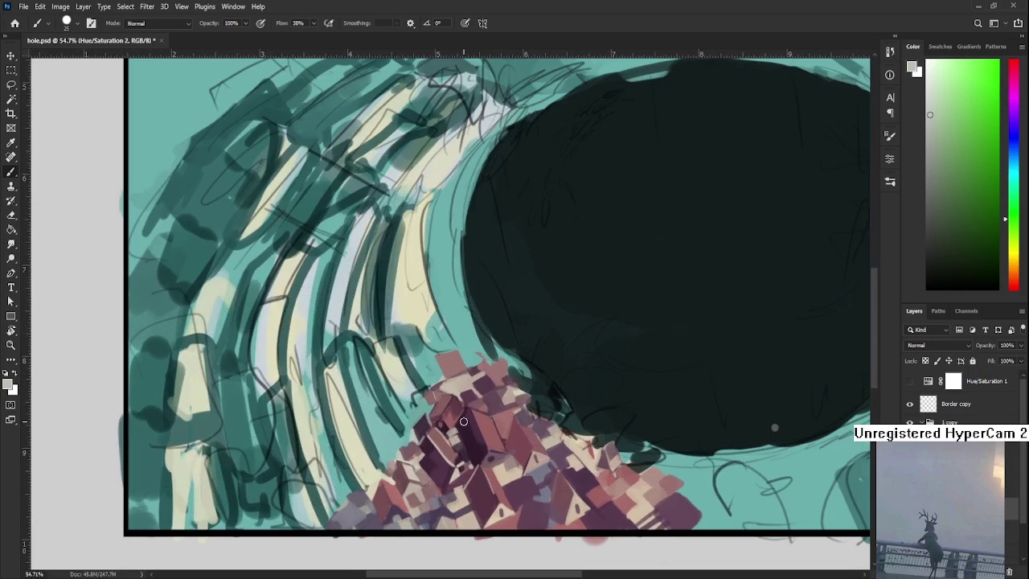
left_click(437, 436, "alt")
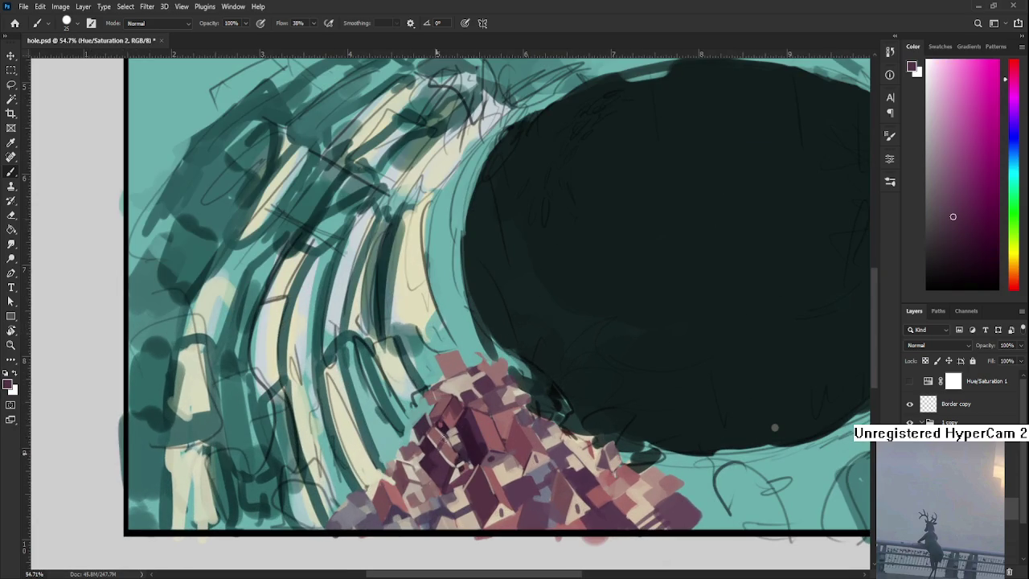
left_click_drag(441, 452, 442, 441)
left_click_drag(450, 470, 460, 465)
scroll(460, 462, "down", 3)
scroll(450, 450, "down", 2)
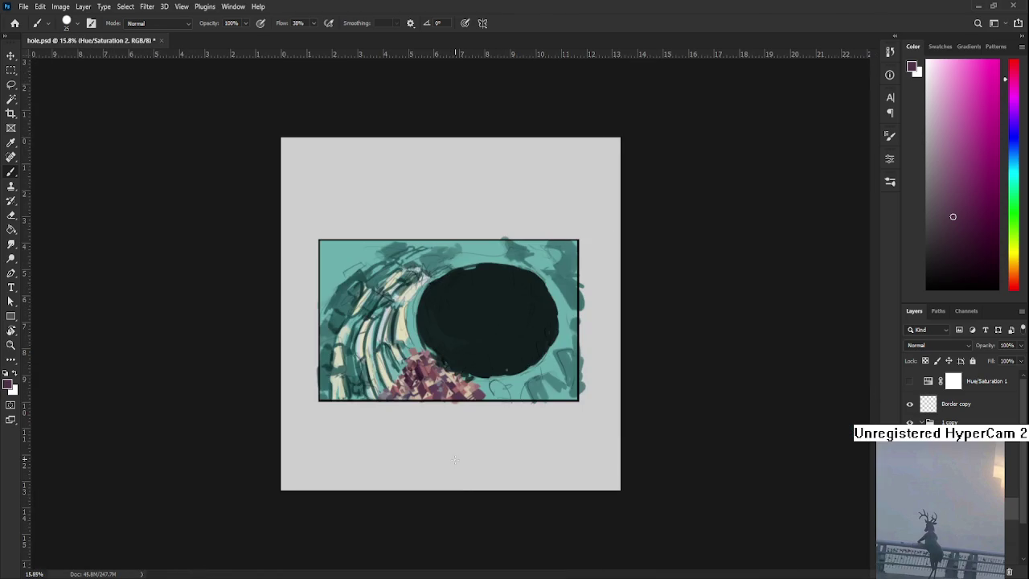
scroll(442, 445, "up", 1)
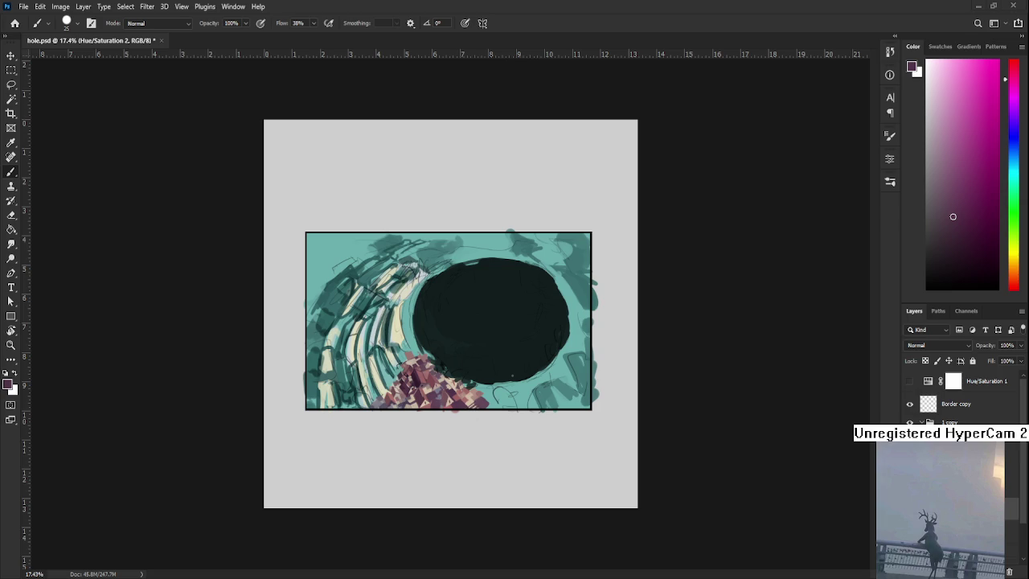
scroll(426, 336, "up", 2)
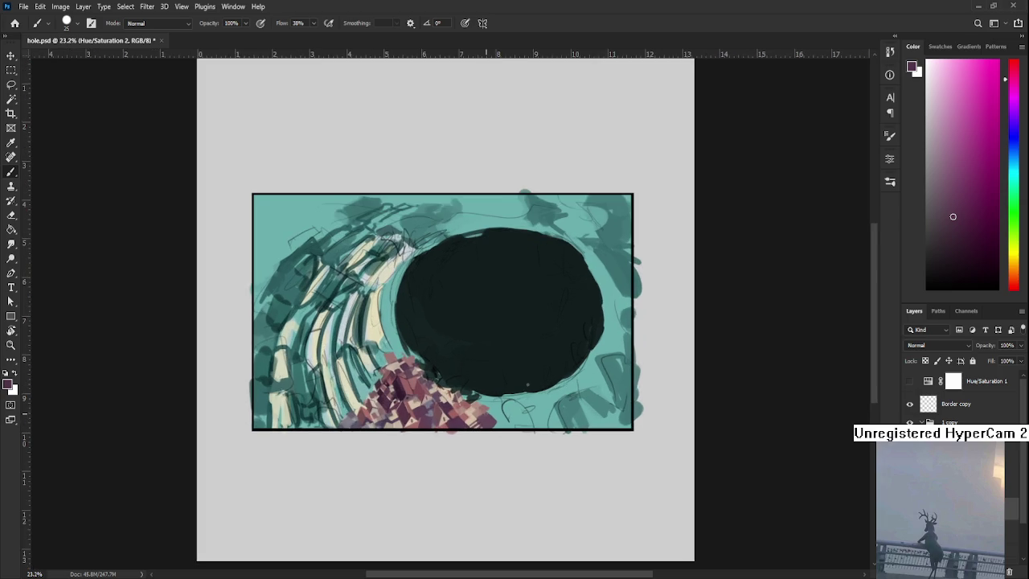
scroll(426, 336, "up", 1)
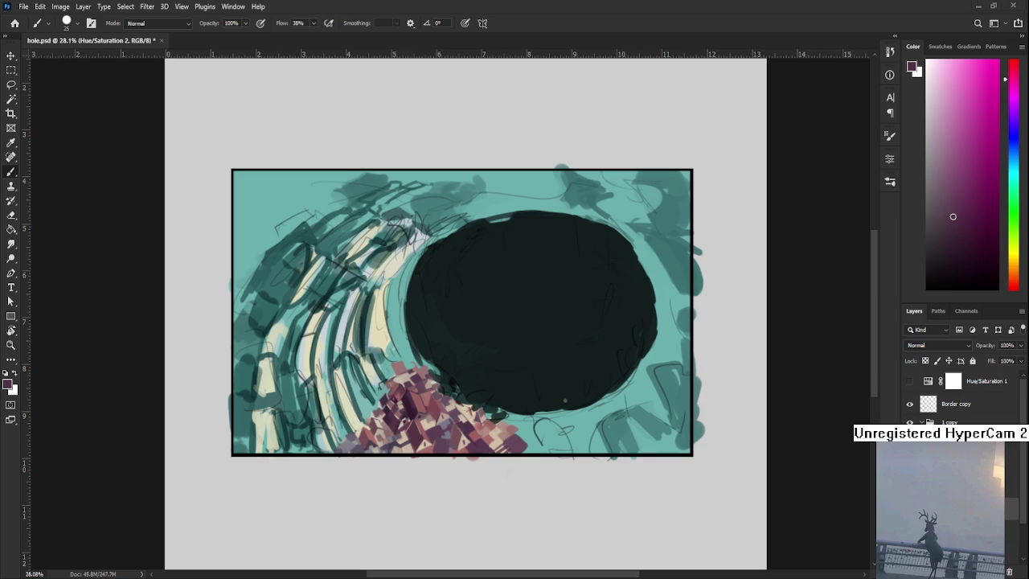
scroll(439, 397, "up", 2)
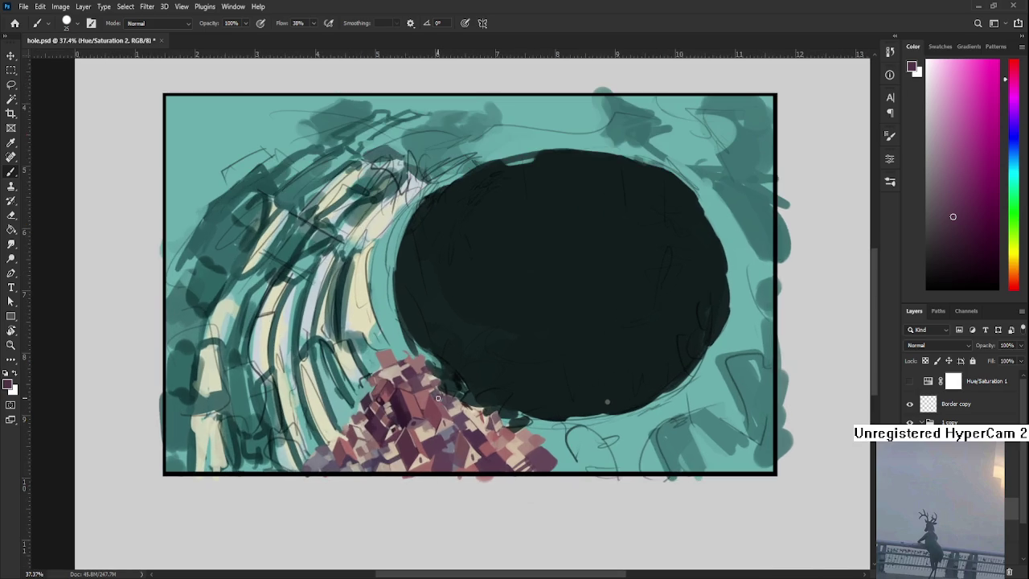
Sample reddish, darker and orange-tan house tones, settling on a pinkish-brown paint colour.
left_click(352, 433, "alt")
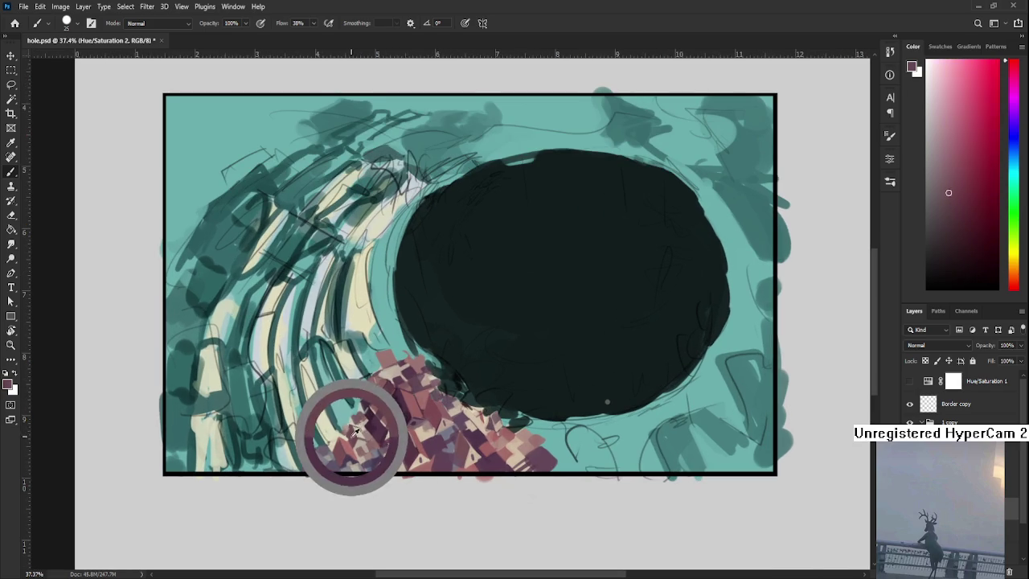
left_click(351, 431, "alt")
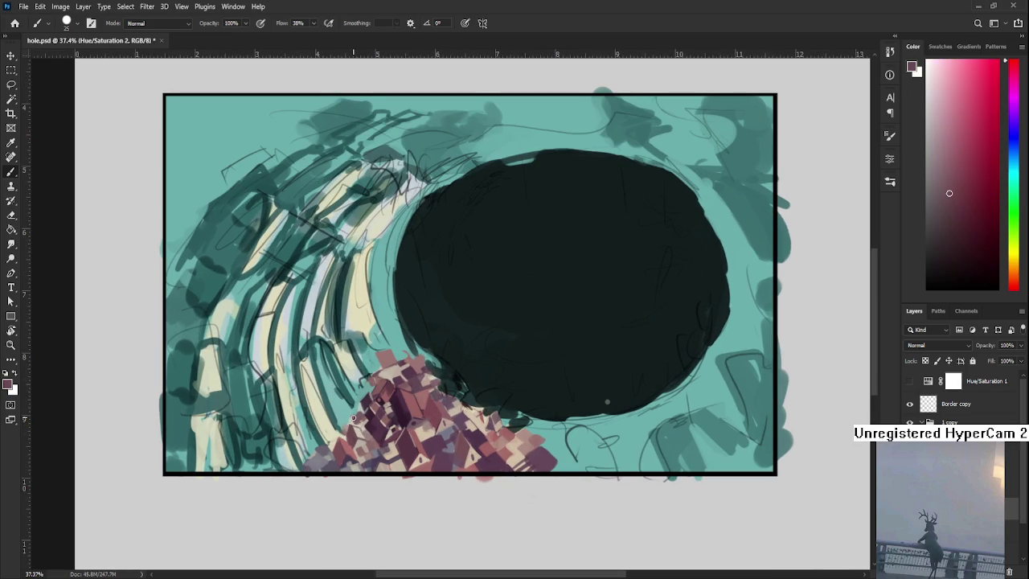
left_click_drag(410, 439, 413, 448)
left_click(421, 443, "alt")
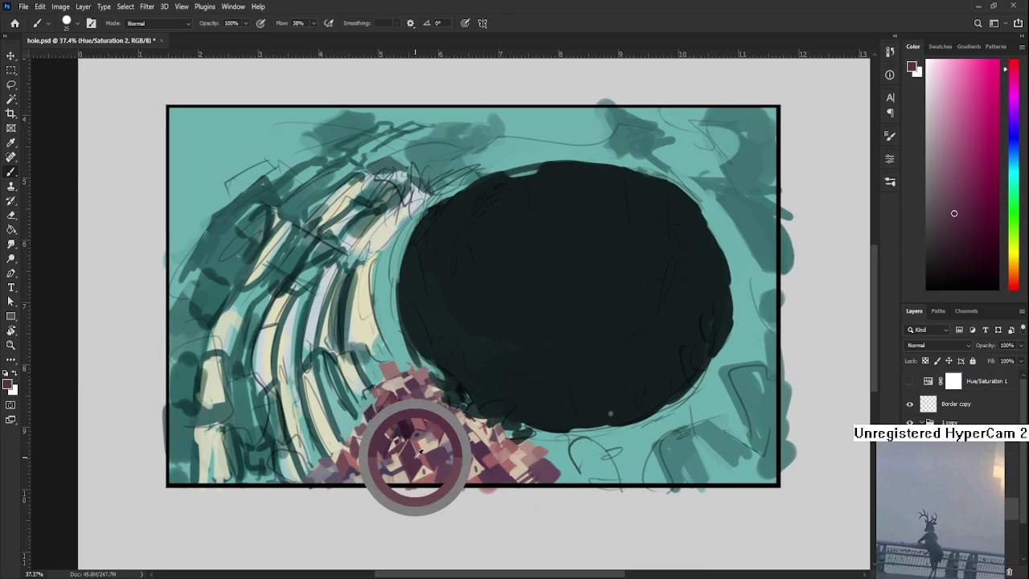
left_click(420, 443, "alt")
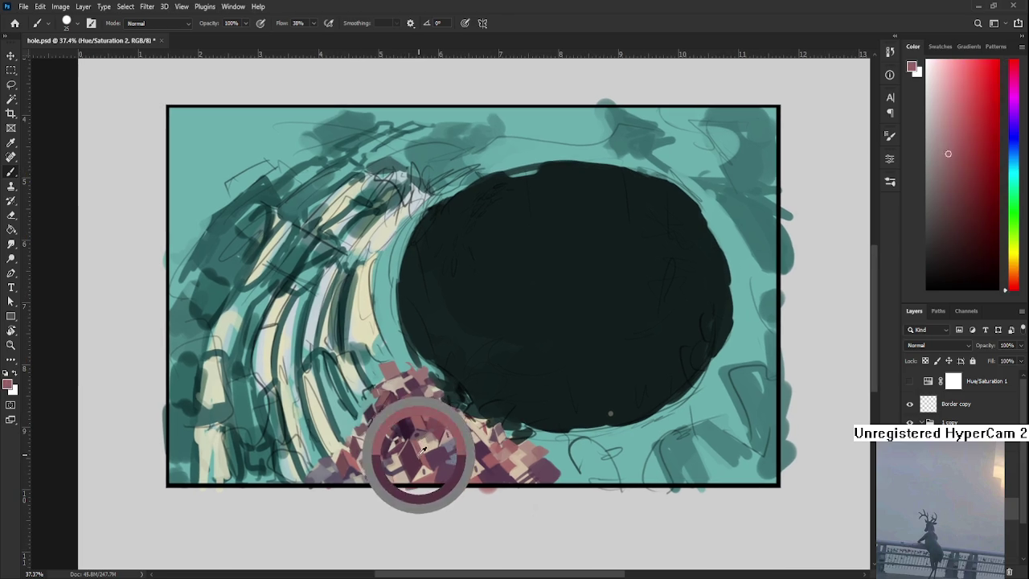
left_click(424, 448, "alt")
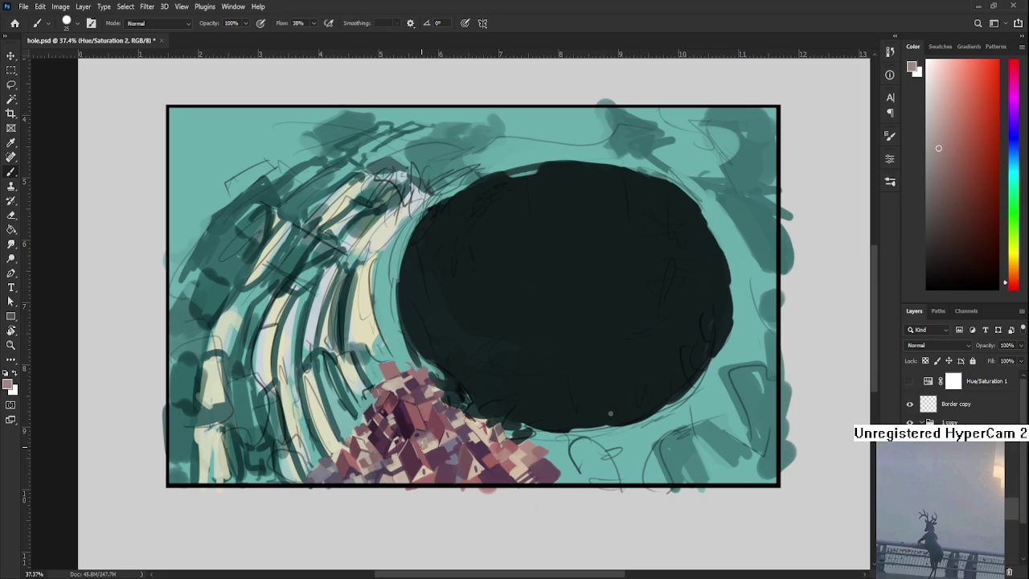
left_click(424, 448, "alt")
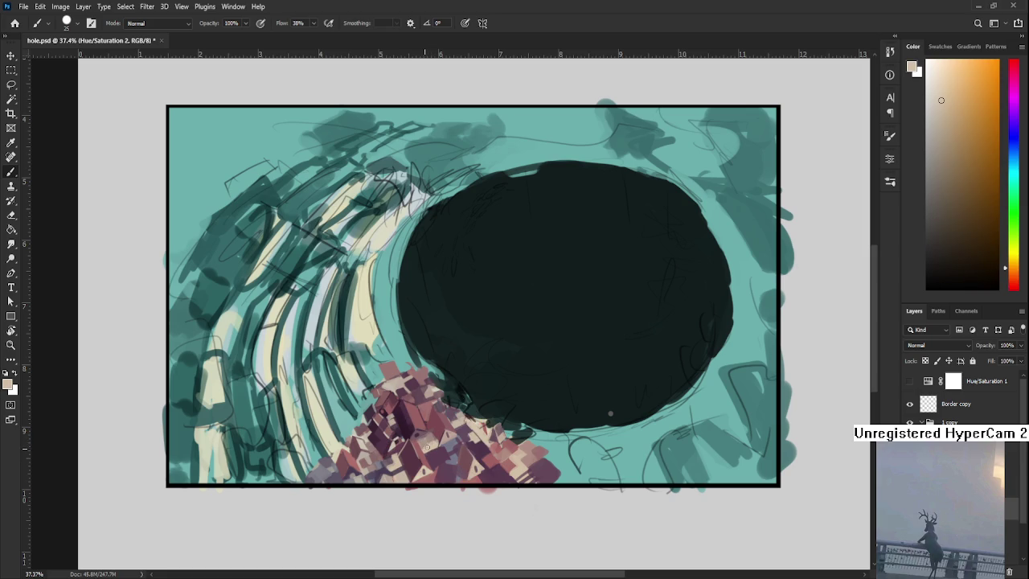
left_click(428, 443, "alt")
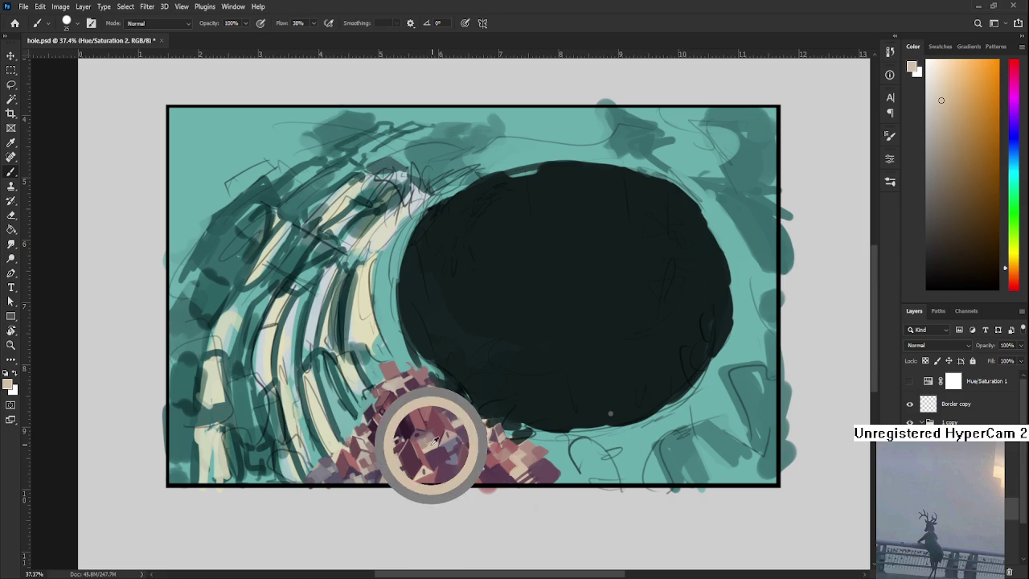
left_click(427, 441, "alt")
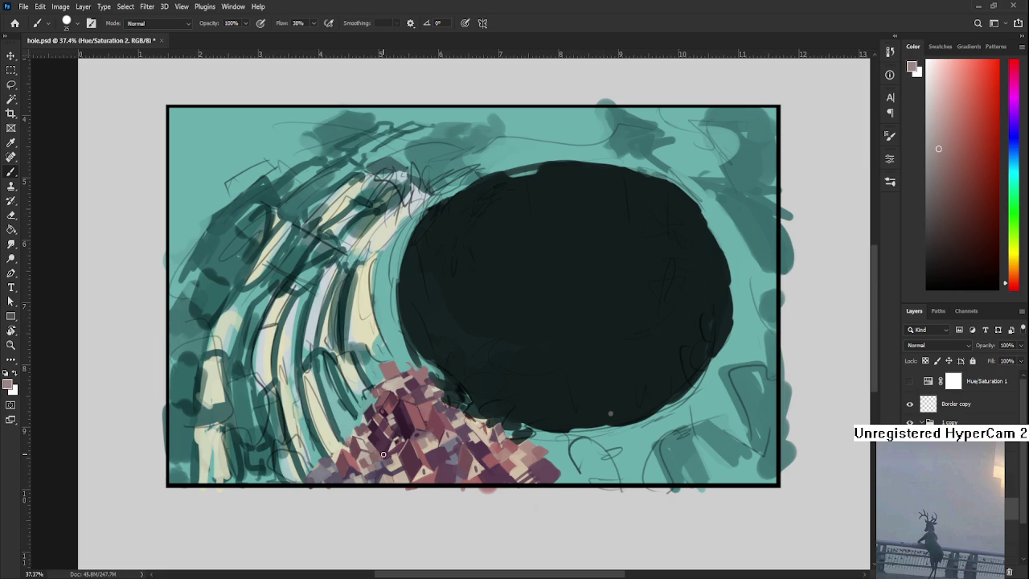
scroll(383, 454, "up", 1)
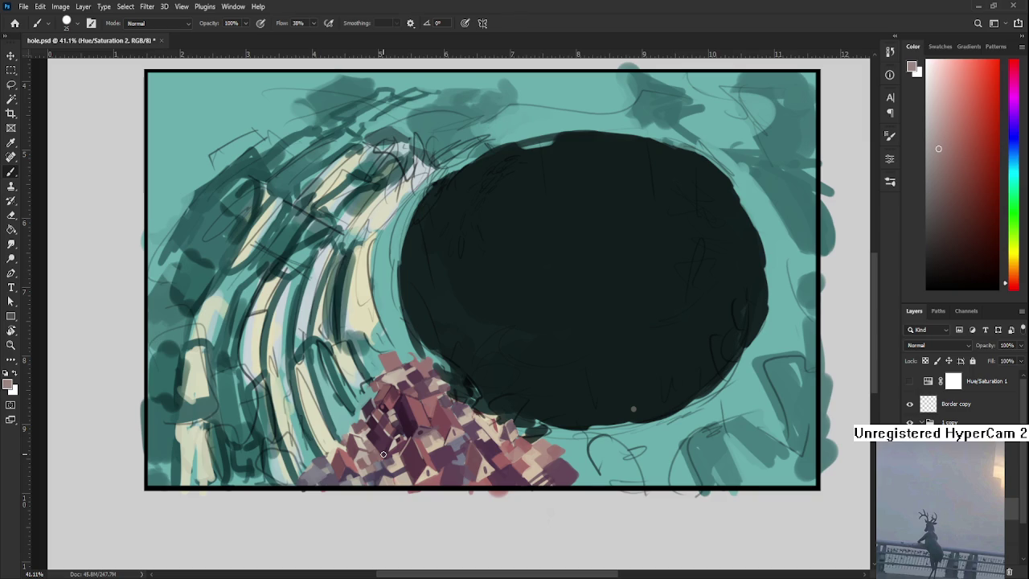
Paint a small block and a stroke on the house cluster in dark magenta, pink and red tones.
left_click(377, 414, "alt")
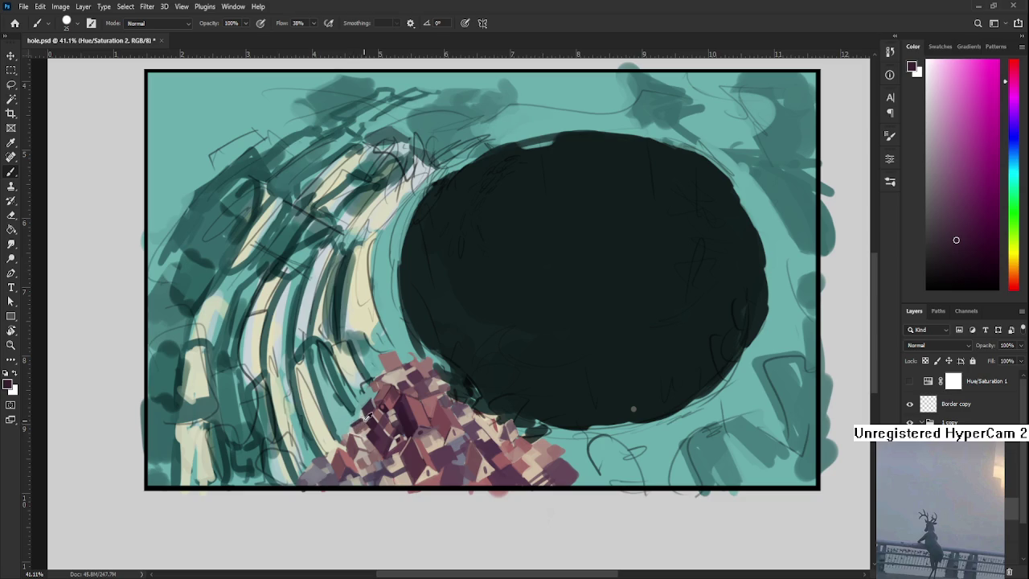
left_click(375, 415, "alt")
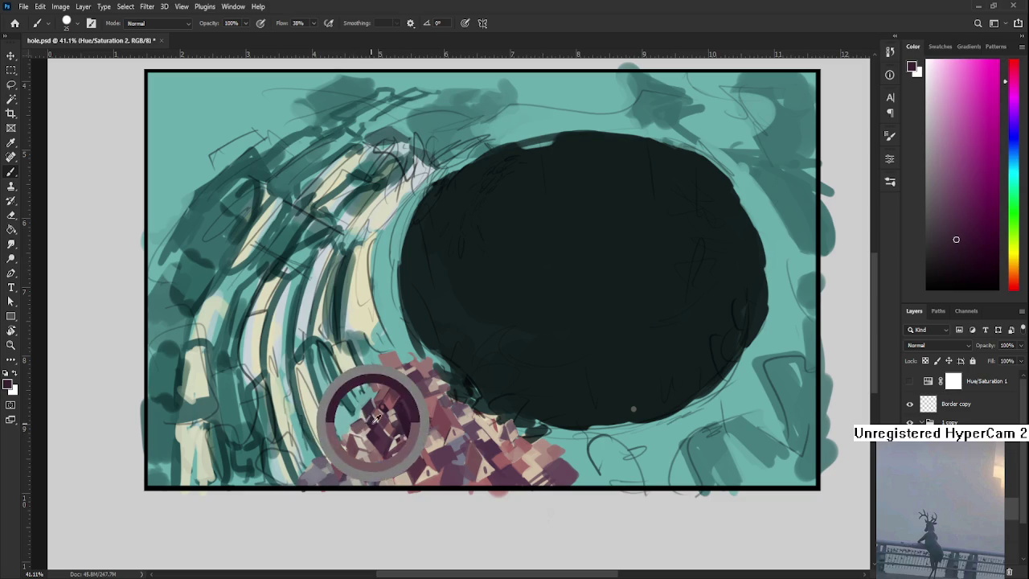
left_click(362, 419, "alt")
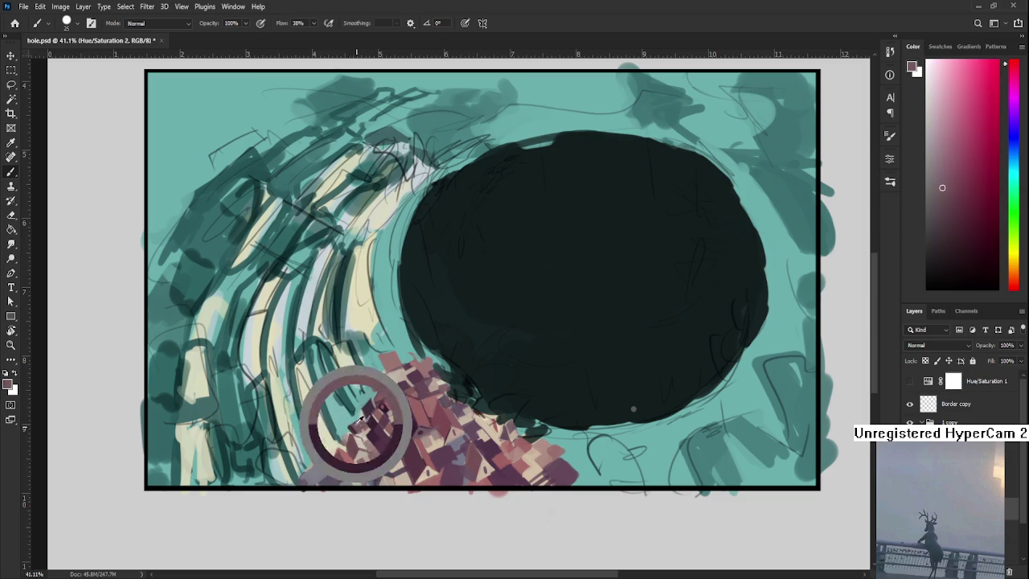
left_click(367, 424, "alt")
left_click(362, 434, "alt")
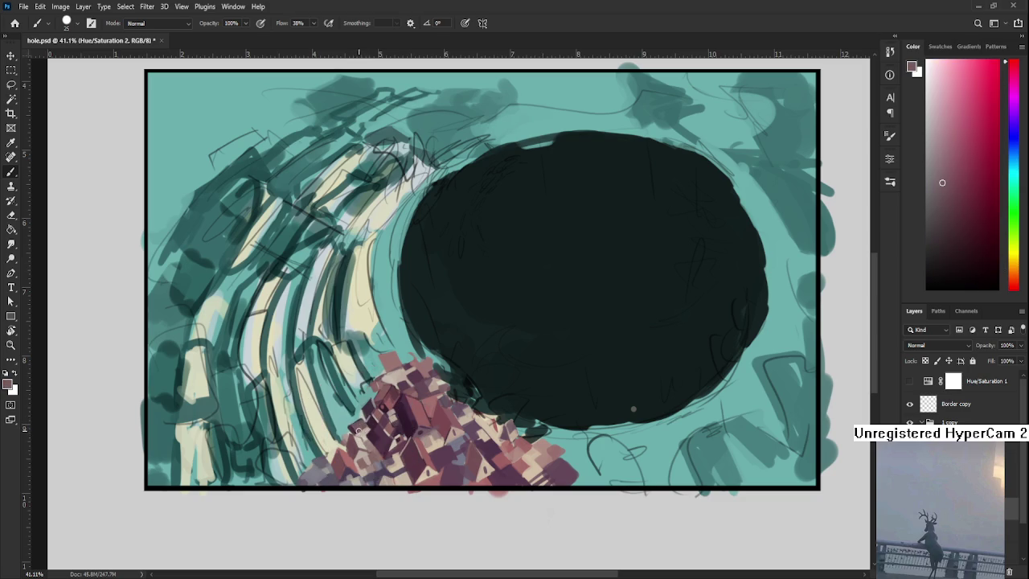
left_click(366, 428, "alt")
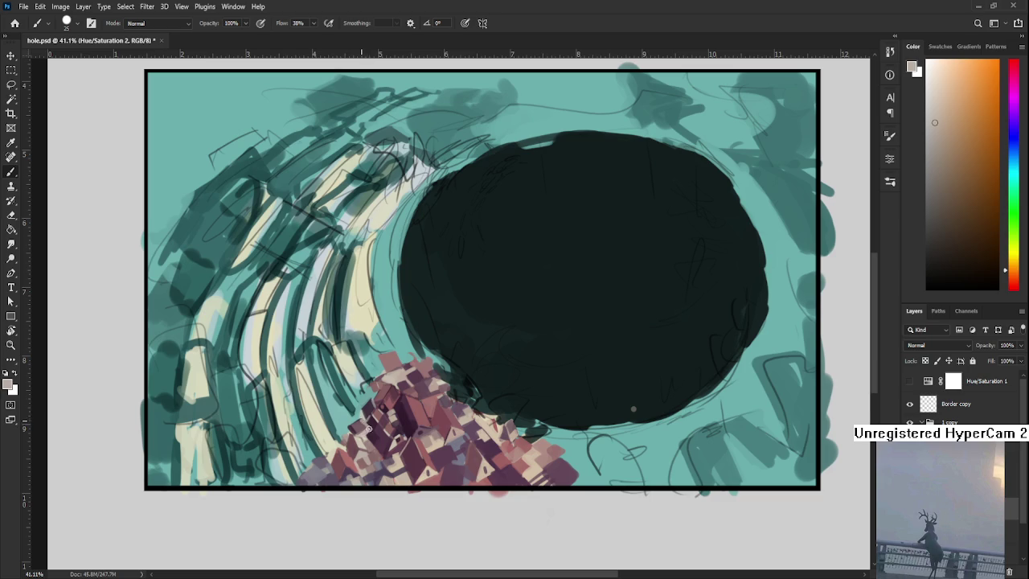
left_click(360, 423, "alt")
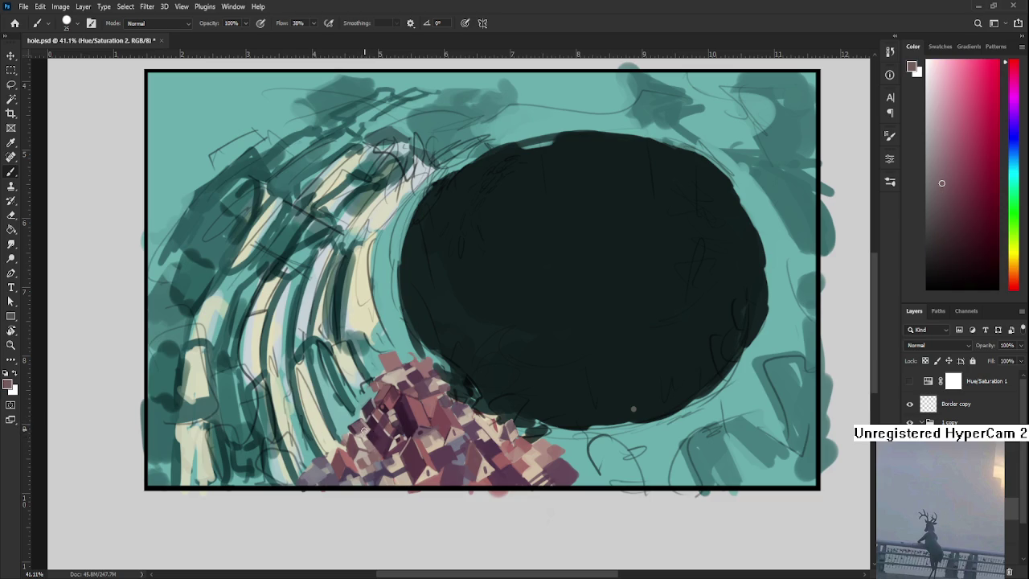
left_click(372, 417, "alt")
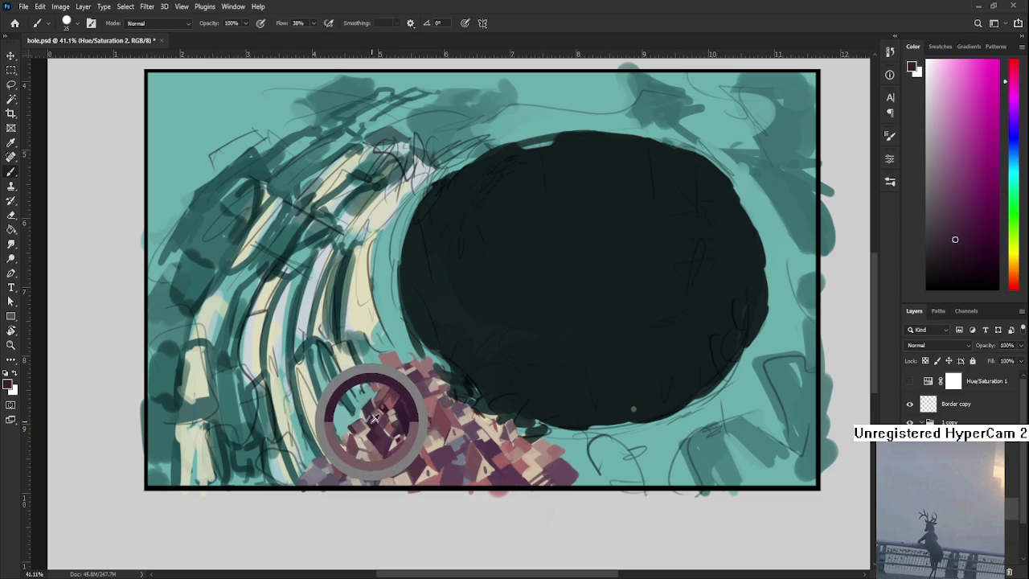
left_click_drag(372, 416, 369, 422)
Add more small reddish and pink blocks to the upper part of the house cluster.
left_click(371, 424, "alt")
left_click(371, 426, "alt")
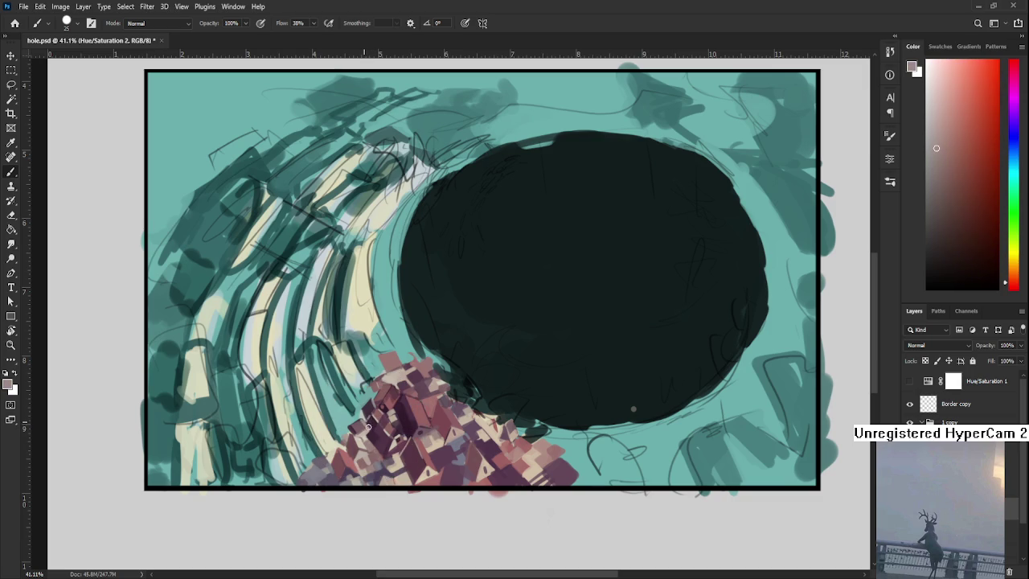
left_click(368, 424, "alt")
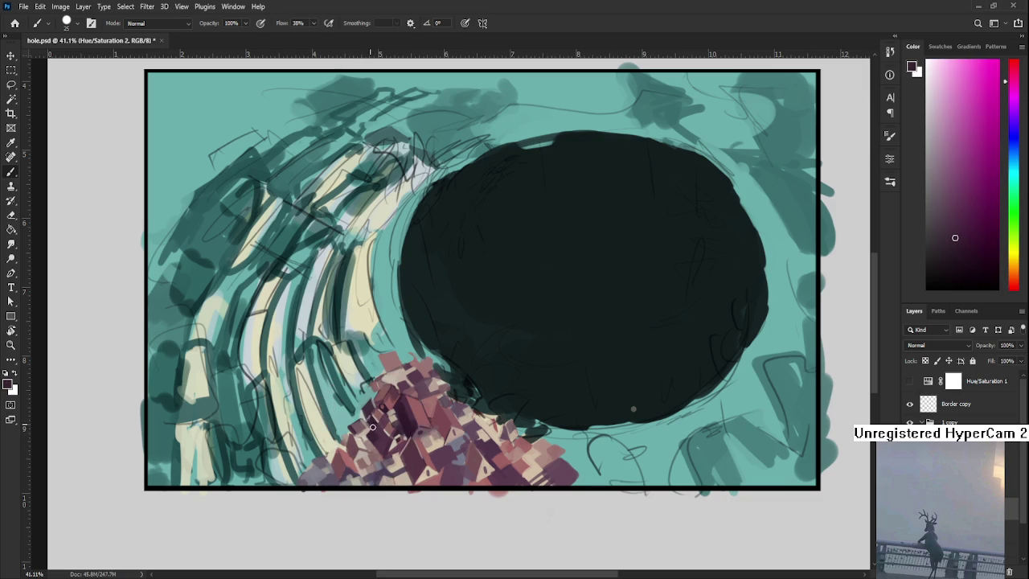
left_click(370, 423, "alt")
left_click(373, 422, "alt")
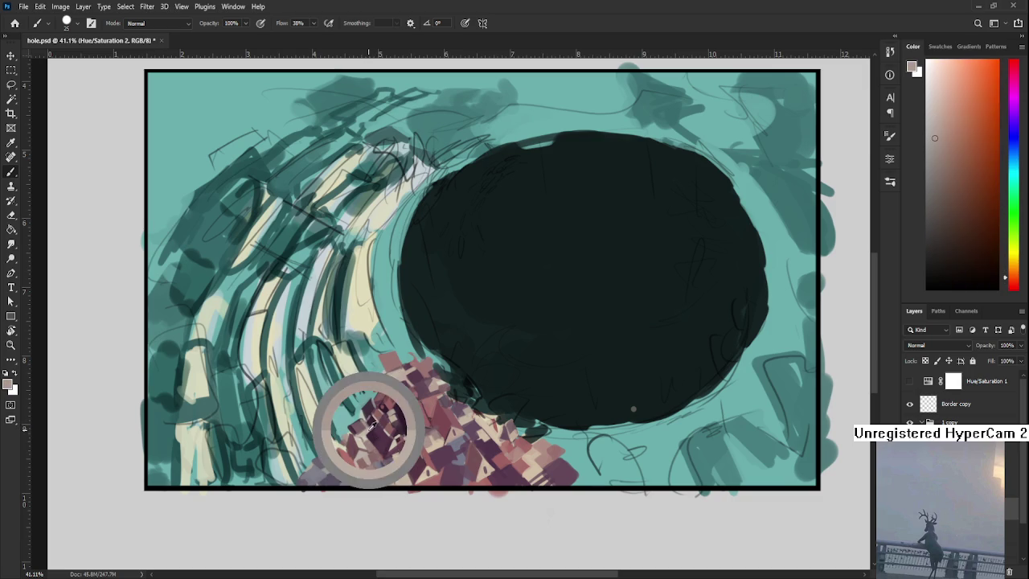
left_click(363, 418, "alt")
left_click(363, 418, "alt")
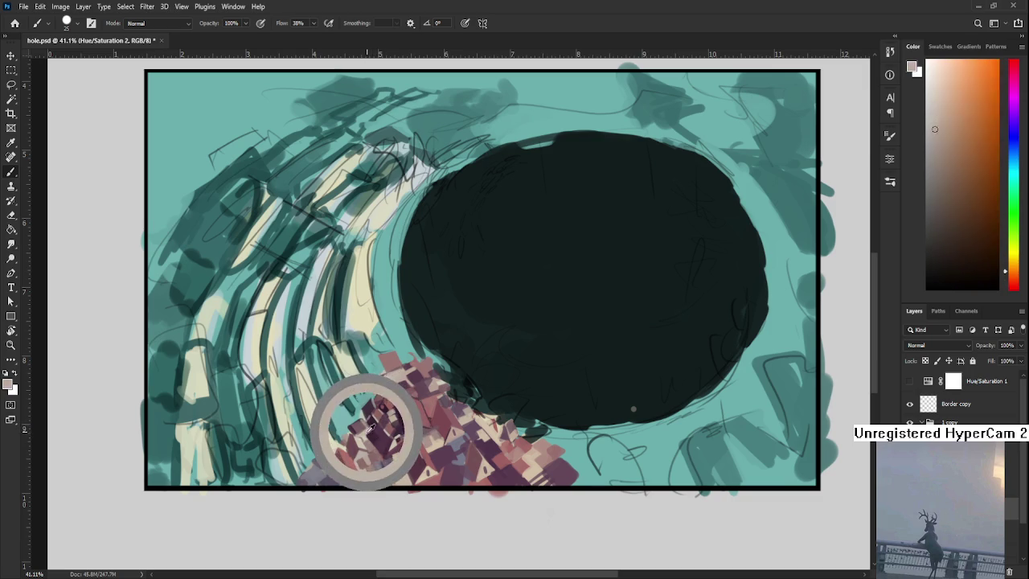
left_click(363, 418, "alt")
left_click(366, 412, "alt")
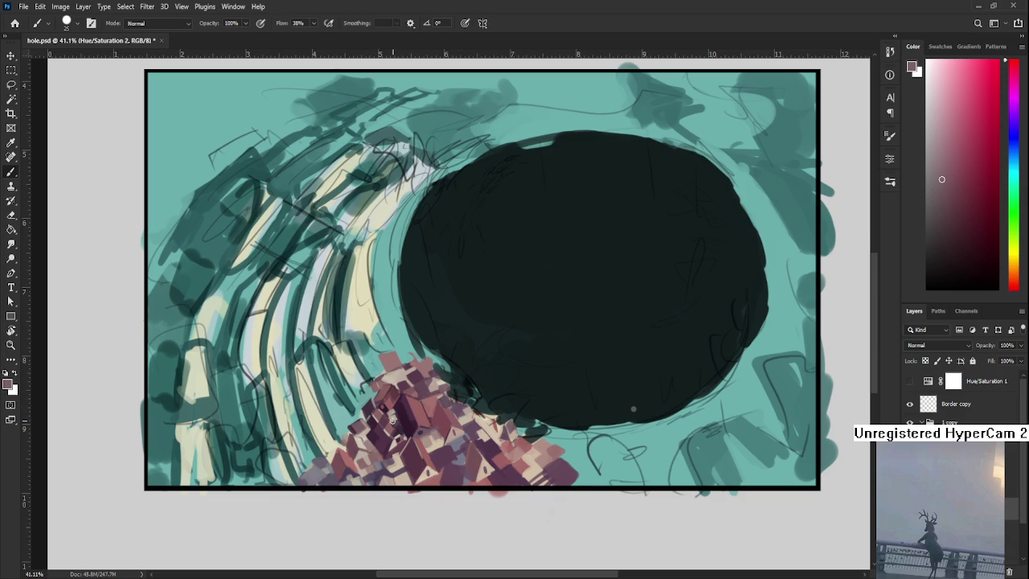
Dab pinkish red and purple blocks onto the lower-left houses and adjust the brush size.
left_click(347, 458, "alt")
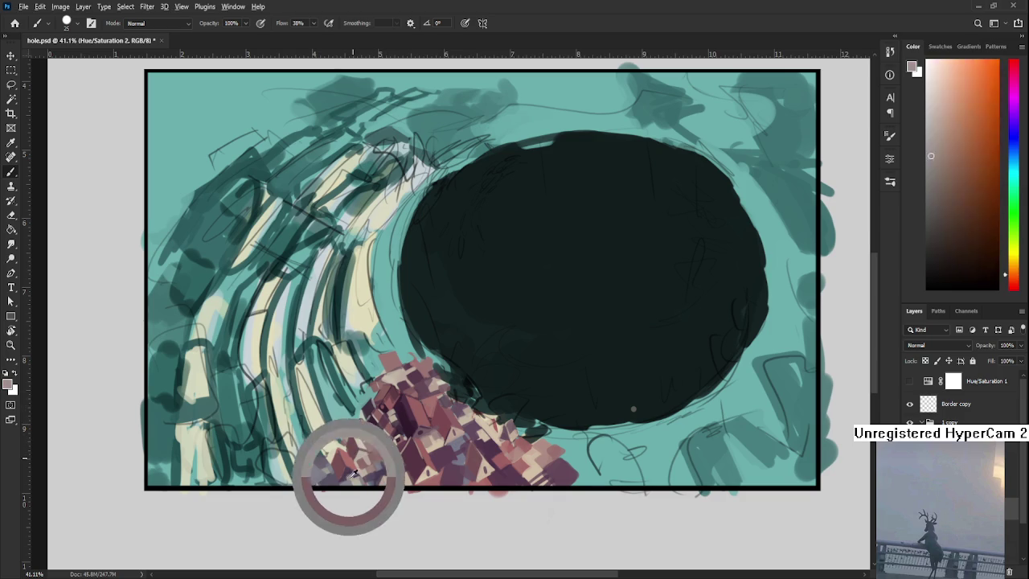
left_click(341, 477, "alt")
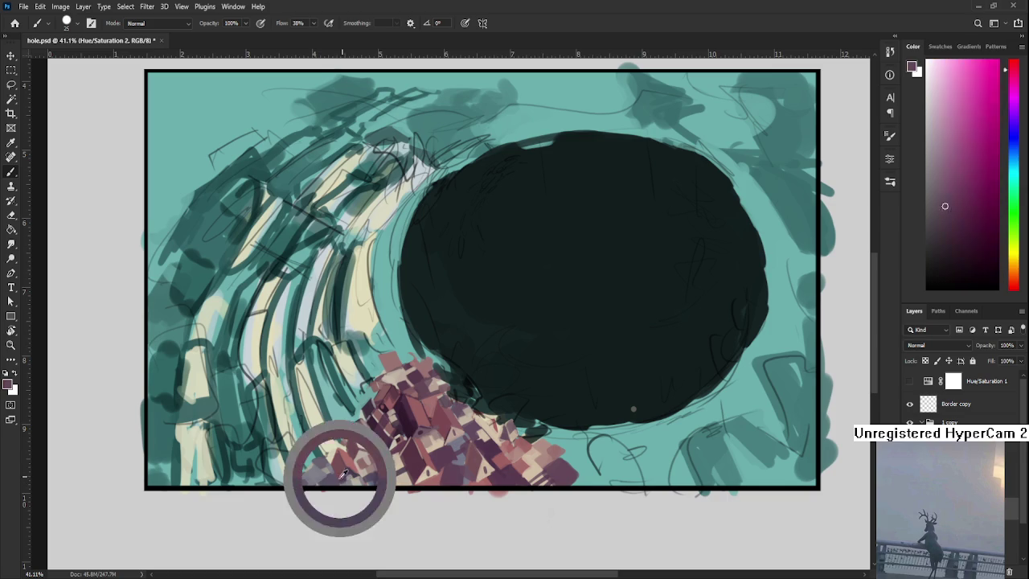
left_click(337, 470, "alt")
left_click(340, 477, "alt")
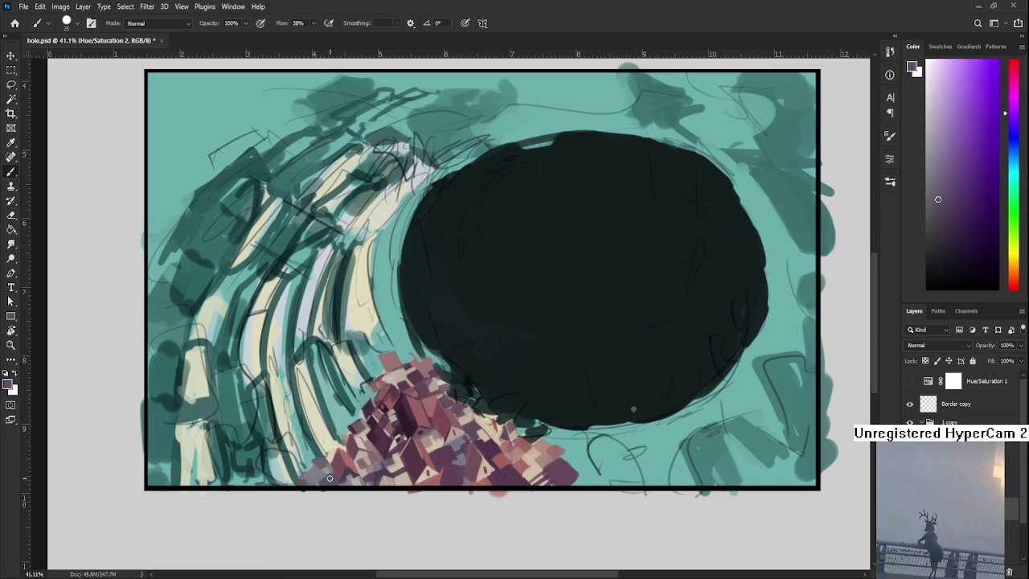
left_click(327, 479, "alt")
left_click(327, 480, "alt")
left_click_drag(340, 458, 359, 452)
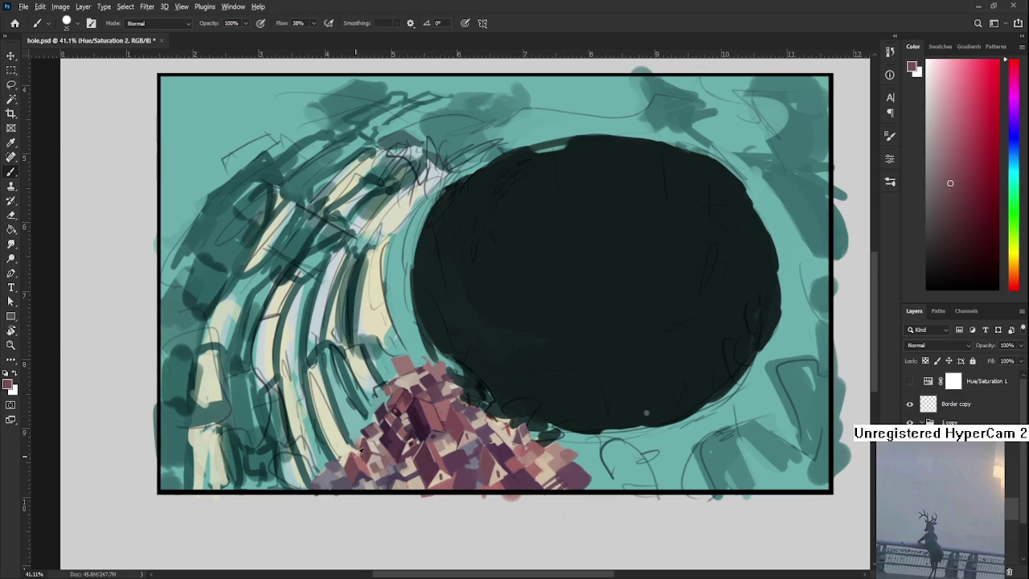
Paint a muted purple-grey block on the lower-left houses, trying cream, pale yellow and red-brown tones.
left_click(352, 451, "alt")
left_click(344, 457, "alt")
left_click(341, 464, "alt")
left_click(329, 466, "alt")
left_click(339, 460, "alt")
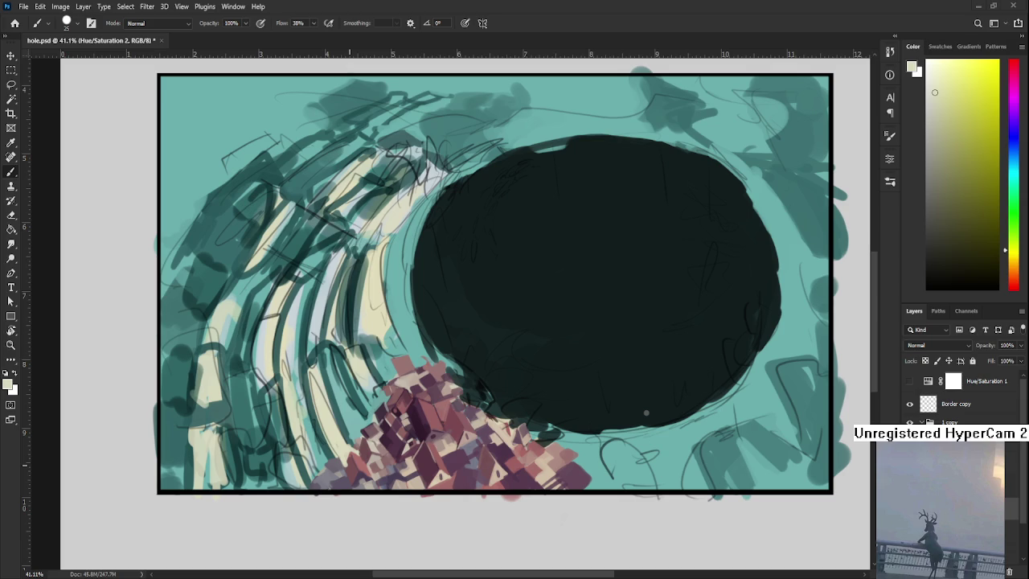
left_click(348, 465, "alt")
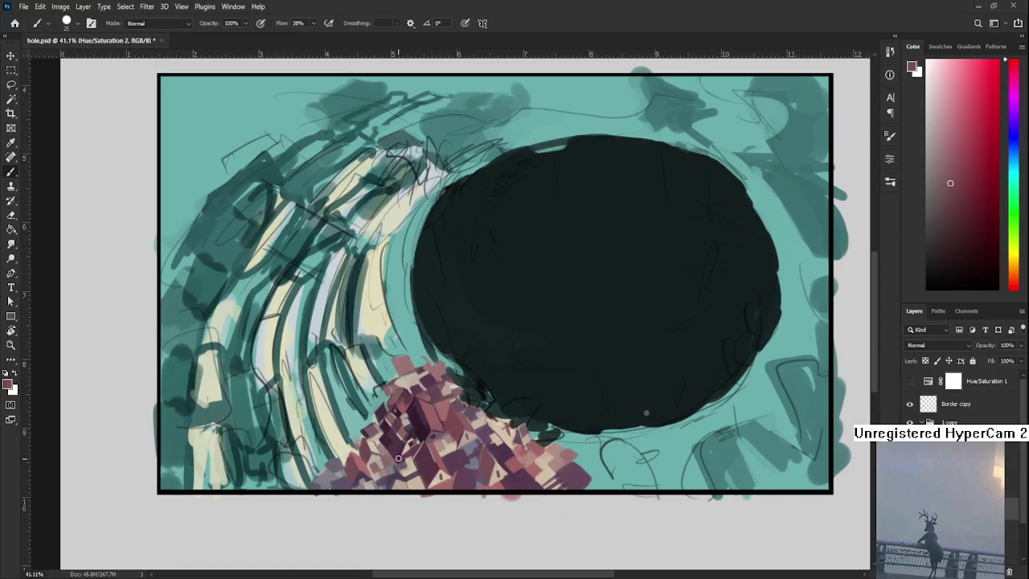
Add a block in pink and dark magenta tones to the right side of the house cluster.
left_click(379, 437, "alt")
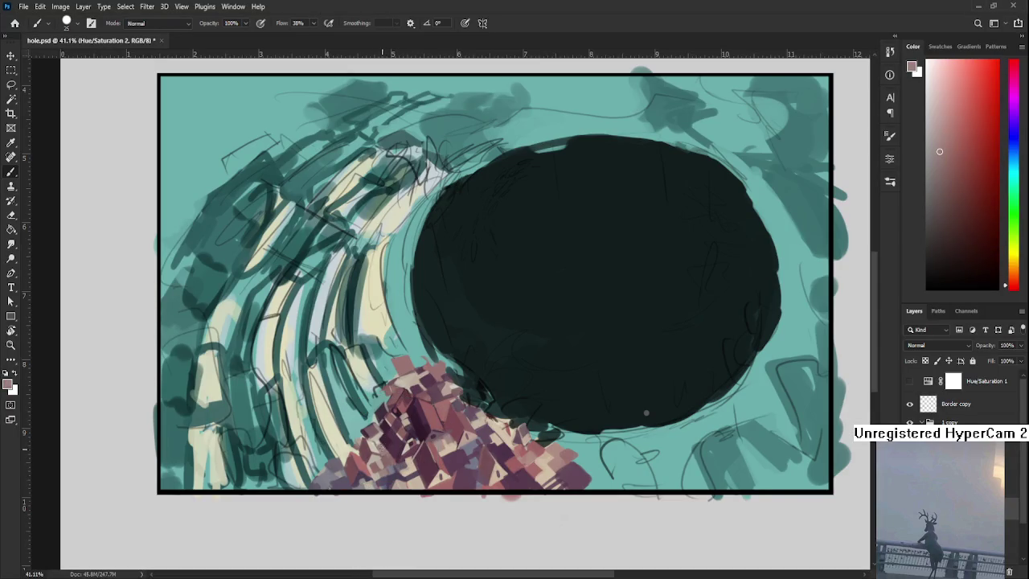
left_click(383, 438, "alt")
left_click(381, 438, "alt")
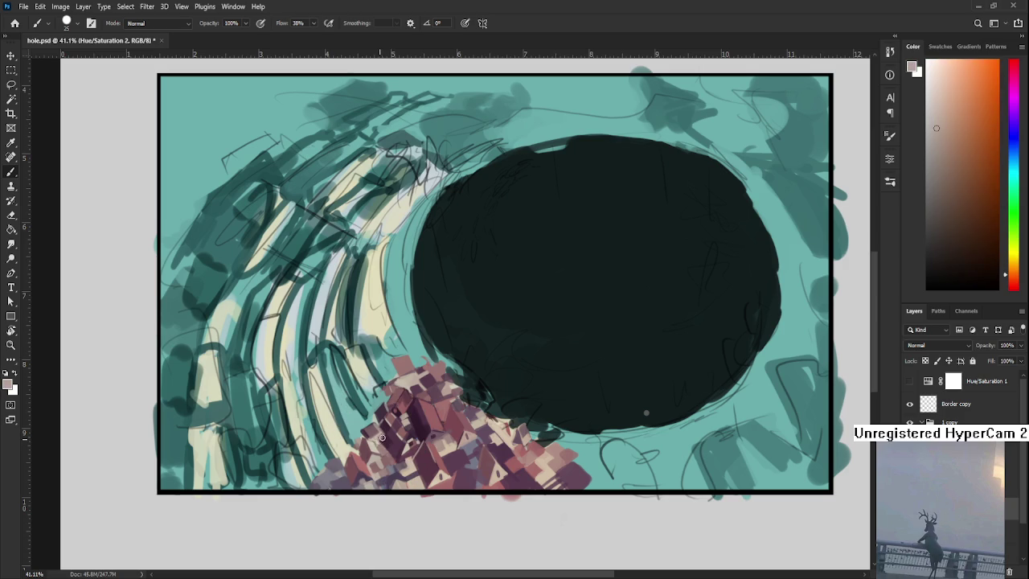
left_click(381, 438, "alt")
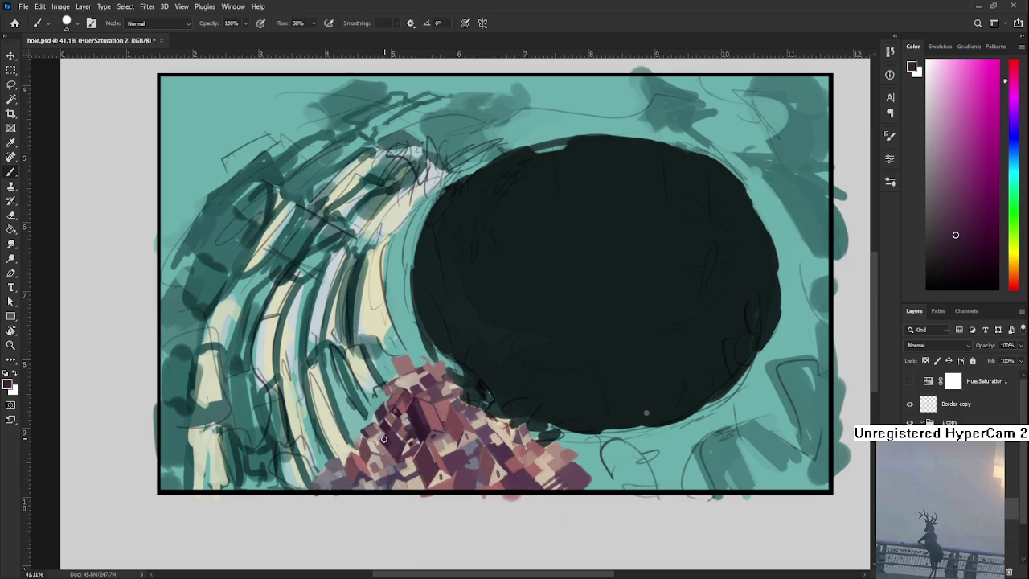
left_click(383, 440, "alt")
left_click(390, 435, "alt")
scroll(390, 435, "up", 1)
scroll(390, 435, "right", 2)
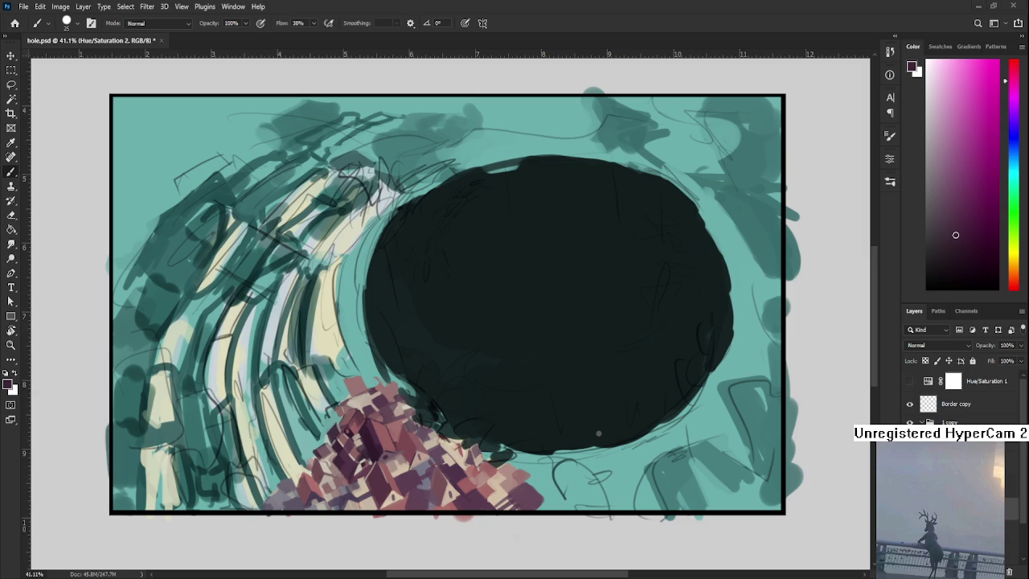
Paint house-colour and light peach strokes along the cluster at the hole's rim, then zoom in.
left_click(461, 468, "alt")
left_click_drag(461, 468, 461, 464)
left_click(467, 455, "alt")
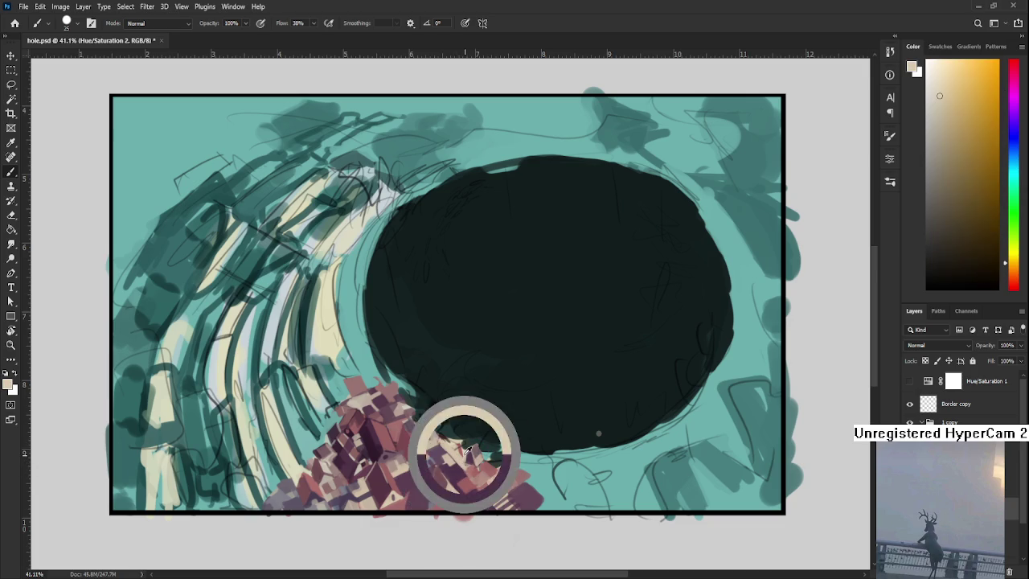
left_click_drag(464, 458, 451, 455, "alt")
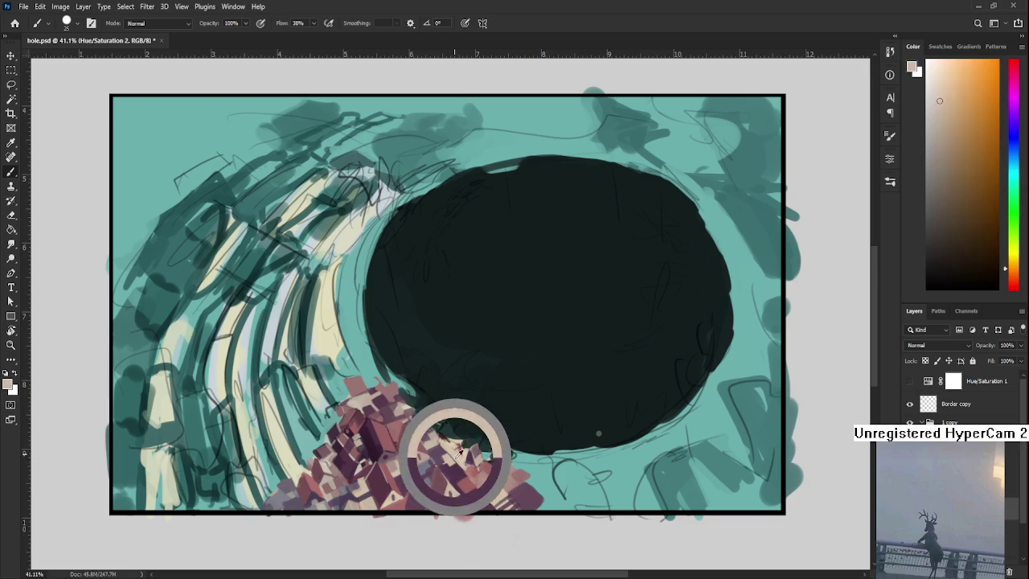
scroll(377, 439, "up", 2)
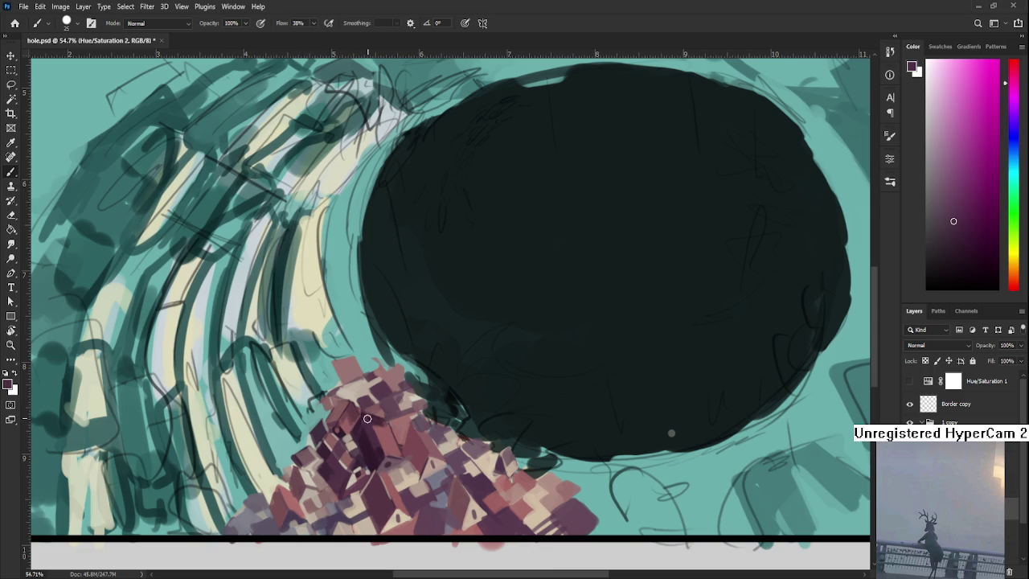
Paint red-brown roof facets and small roof blocks on the left side of the houses.
left_click(348, 387, "alt")
left_click_drag(348, 387, 356, 413)
left_click(343, 398, "alt")
left_click(335, 408, "alt")
left_click(335, 414, "alt")
left_click(335, 409, "alt")
left_click(335, 405, "alt")
Add dark red shadow shapes to the upper houses using sampled rooftop tones.
left_click(338, 408, "alt")
left_click(333, 412, "alt")
left_click(334, 405, "alt")
left_click(333, 406, "alt")
left_click(346, 392, "alt")
left_click(362, 401, "alt")
left_click(357, 395, "alt")
Bring the cluster higher into view and paint a pinkish rose block on the houses.
mouse_move(434, 463)
left_mouse_down()
mouse_move(441, 430)
mouse_move(392, 454)
left_mouse_up()
left_click(392, 454, "alt")
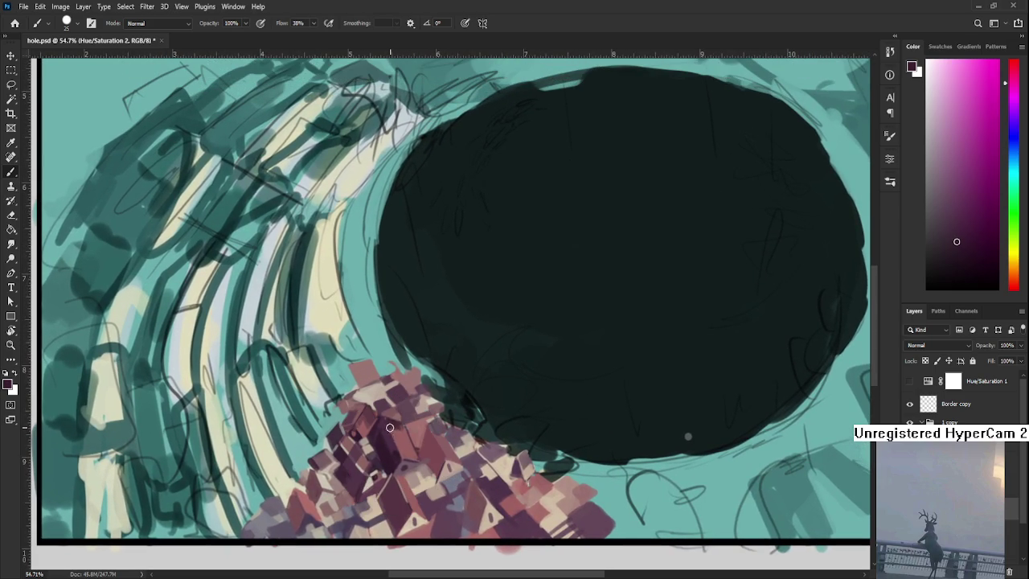
left_click(385, 432, "alt")
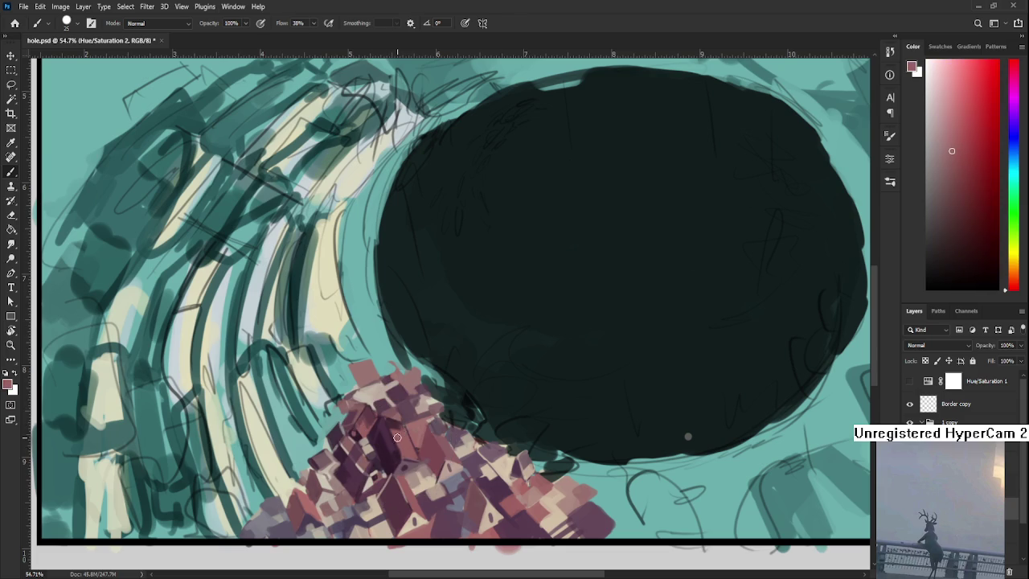
left_click(403, 439, "alt")
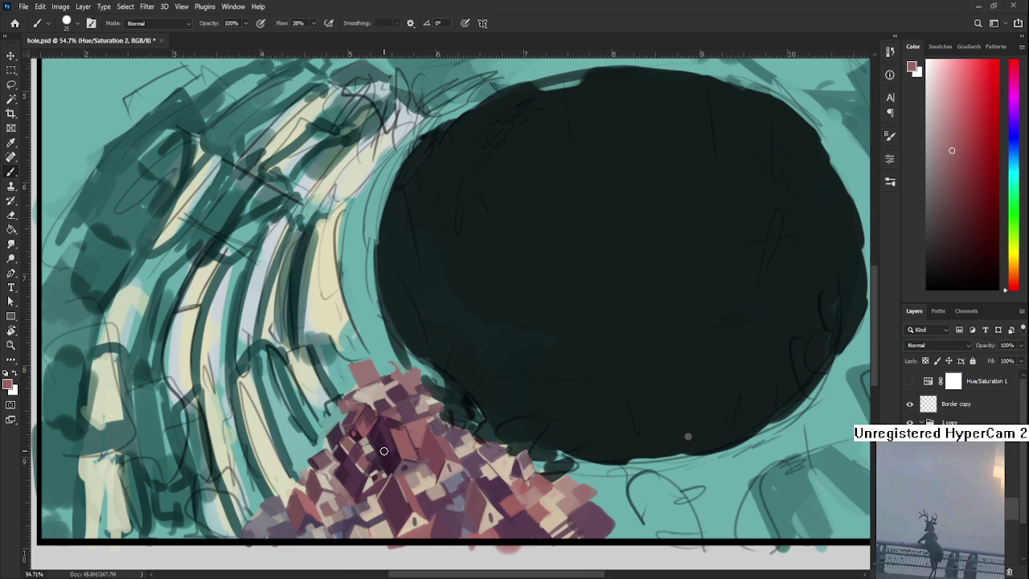
Sample darker pinks from the houses with Alt-click and dab them onto the house pile.
left_click(383, 392, "alt")
left_click_drag(387, 419, 392, 420)
left_click(400, 422, "alt")
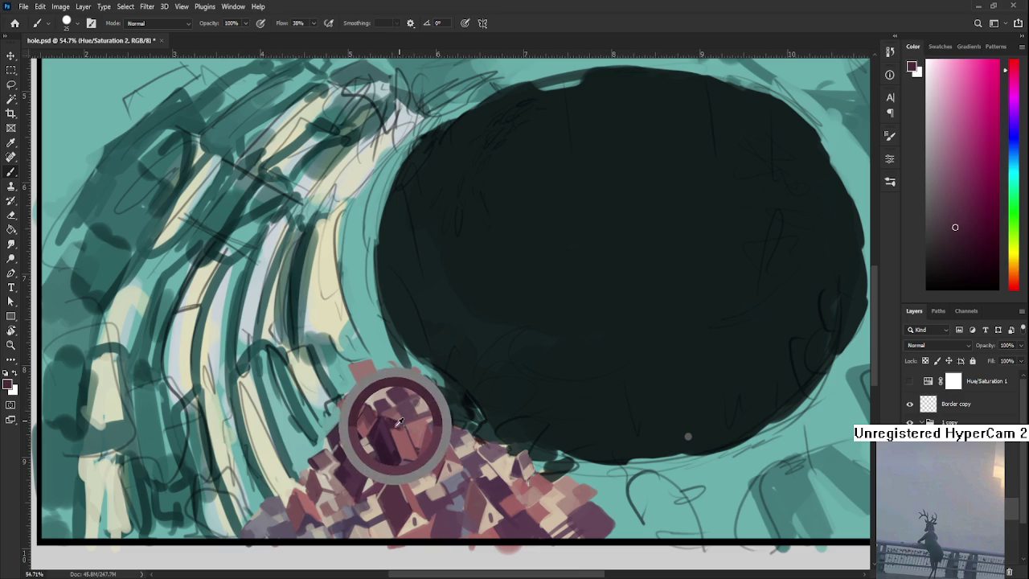
left_click(400, 429, "alt")
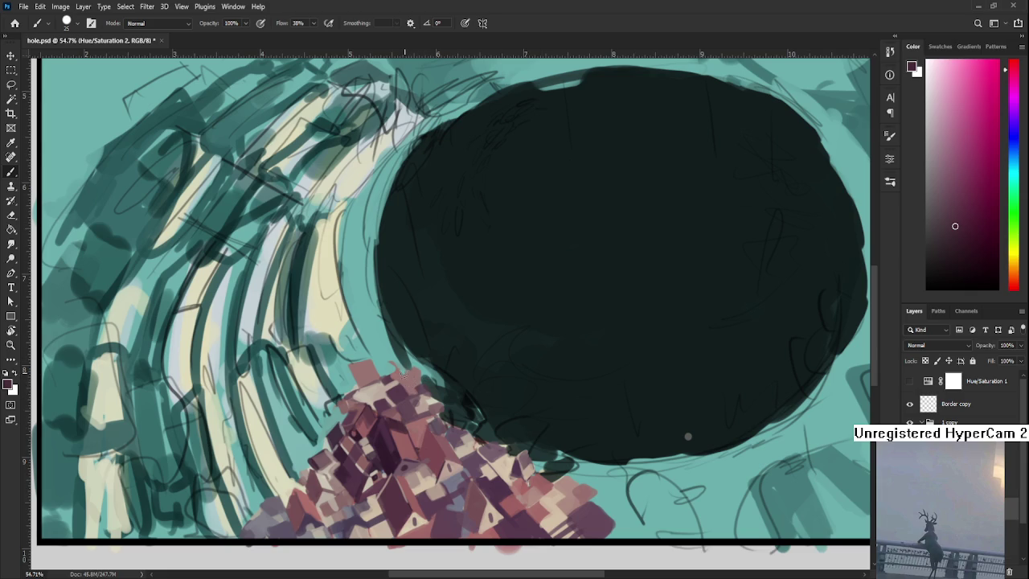
left_click(403, 426, "alt")
left_click(403, 426, "alt")
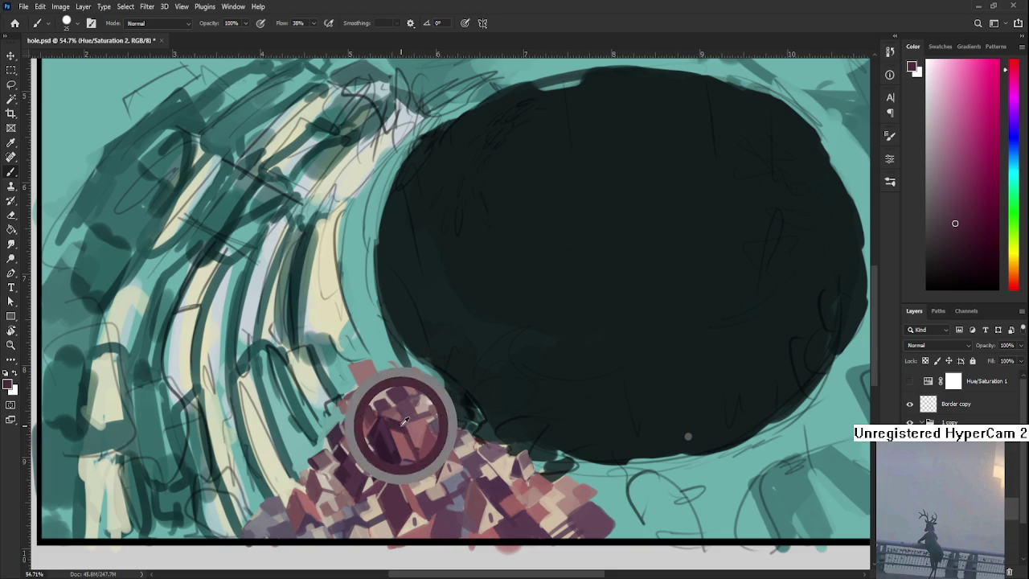
left_click(401, 425, "alt")
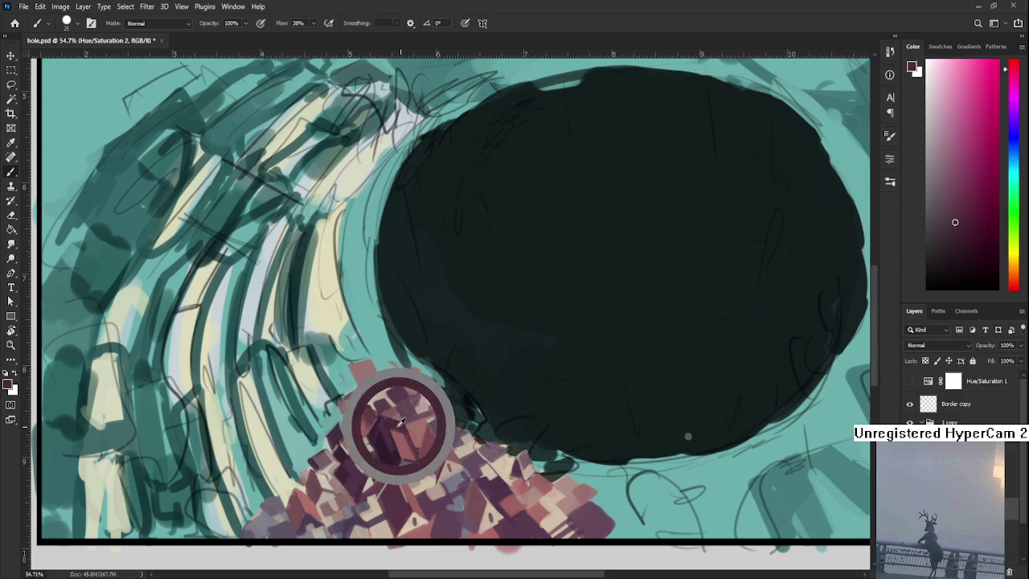
left_click(406, 406, "alt")
left_click(402, 410, "alt")
left_click(409, 417, "alt")
scroll(687, 436, "down", 3)
Zoom out to the whole painting and sample a peach colour from the lower houses.
scroll(501, 356, "down", 3)
scroll(500, 356, "down", 2)
scroll(438, 323, "up", 3)
scroll(438, 323, "up", 4)
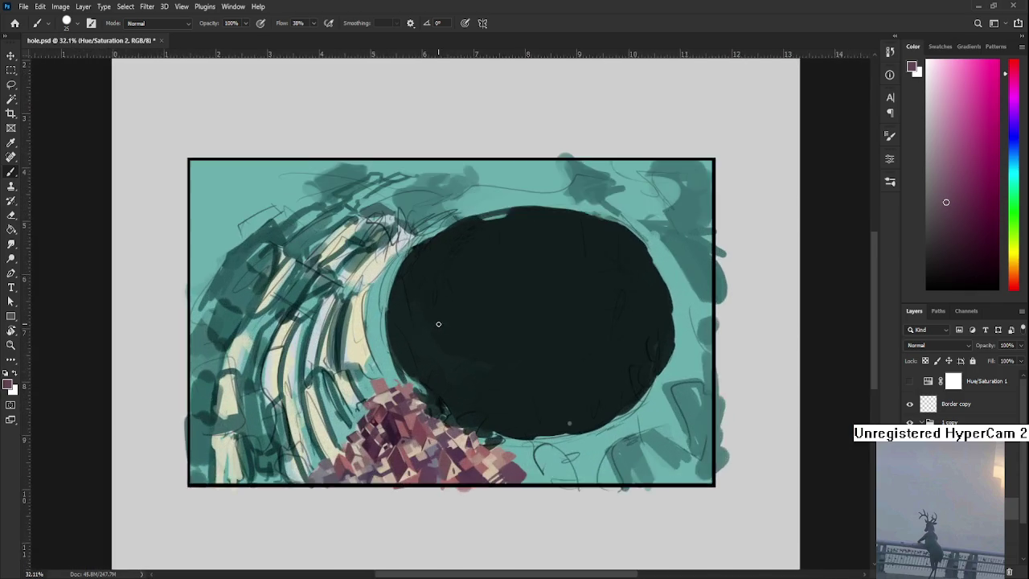
scroll(438, 323, "up", 1)
left_click(493, 496, "alt")
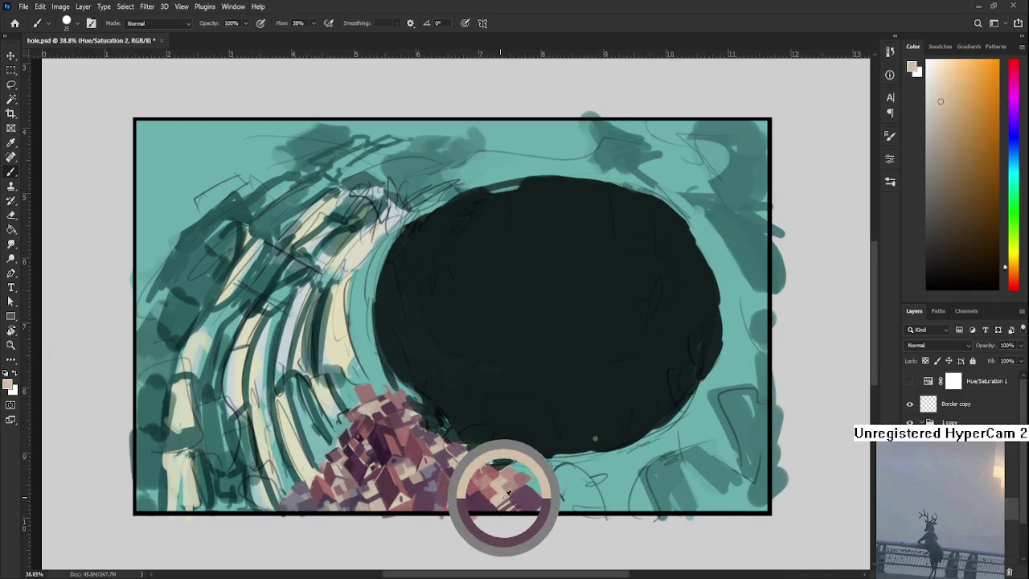
left_click(492, 498, "alt")
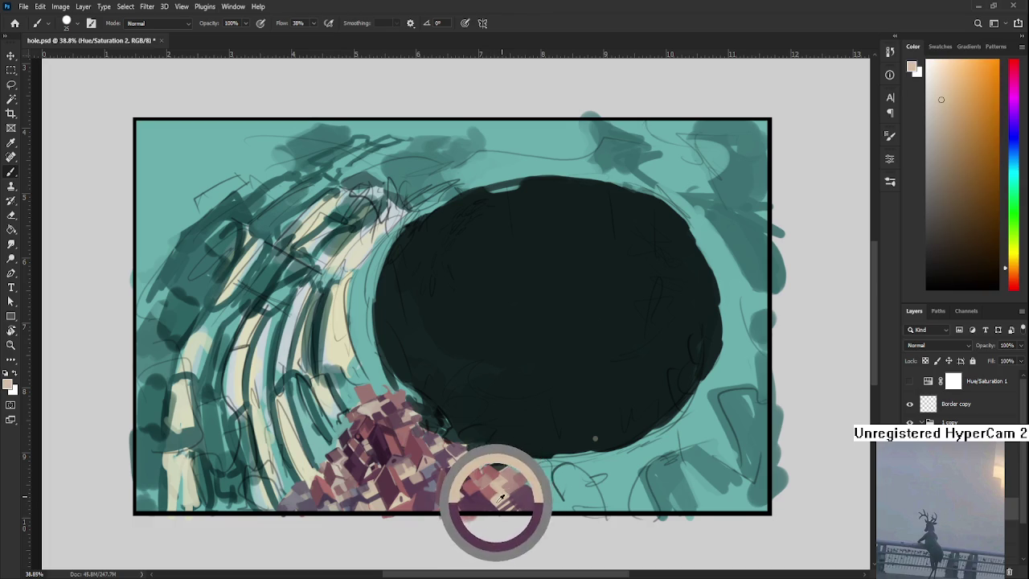
Sample mauve-red and peach shades from the house pile, ending on a dark mauve.
left_click(490, 498, "alt")
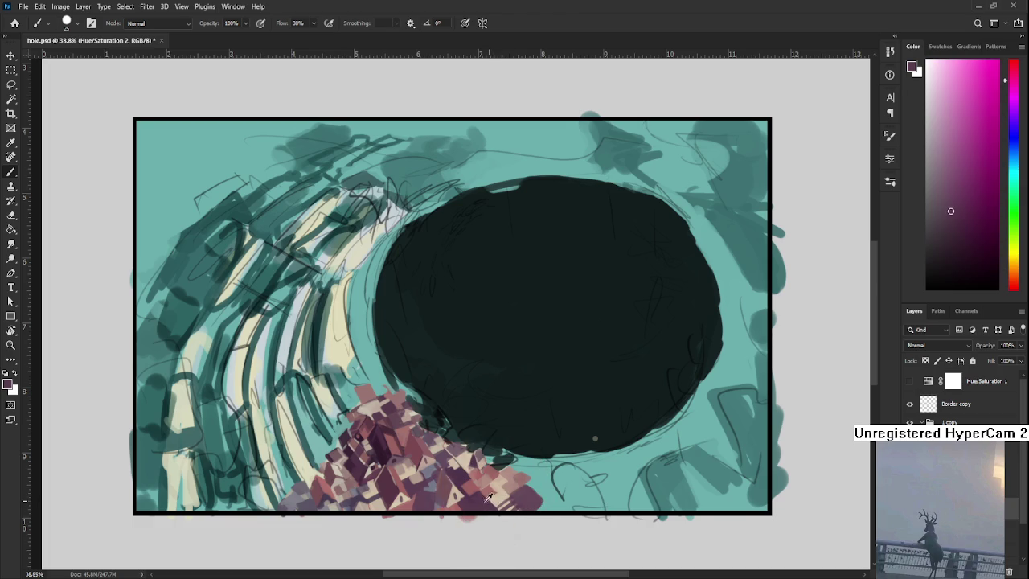
left_click(492, 489, "alt")
left_click(500, 488, "alt")
left_click(493, 486, "alt")
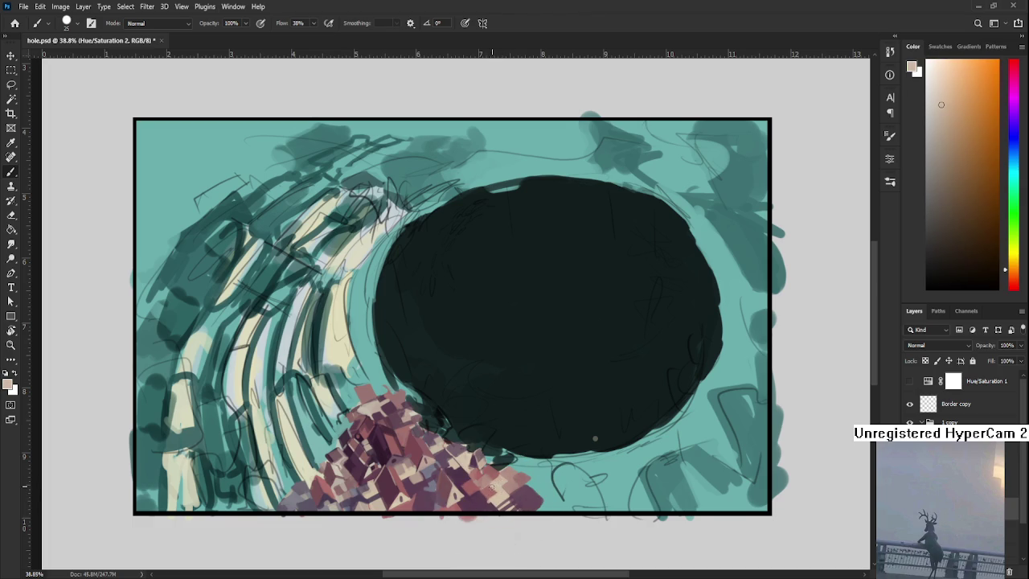
left_click(488, 491, "alt")
left_click(495, 484, "alt")
left_click(488, 486, "alt")
left_click(498, 479, "alt")
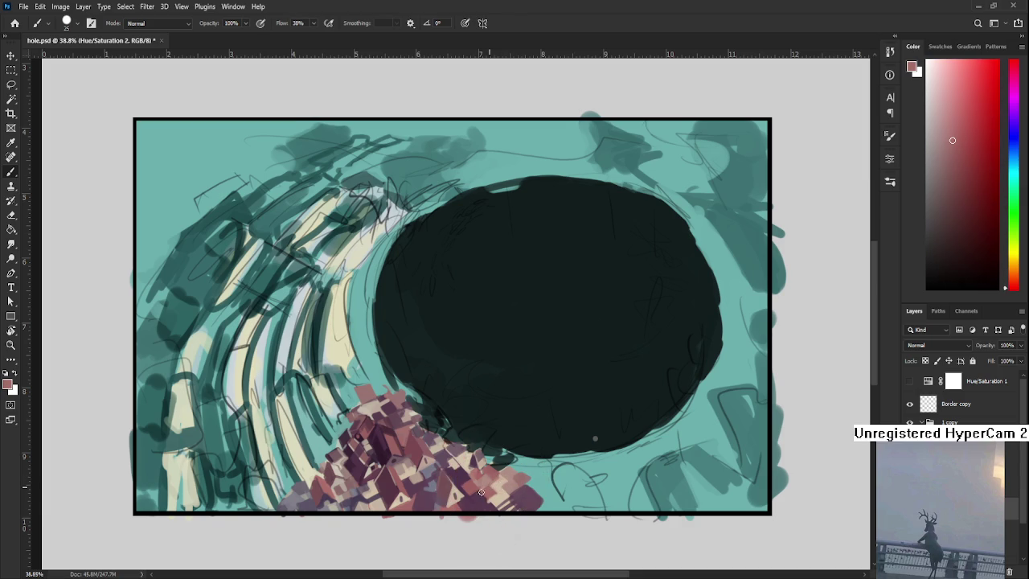
left_click(480, 499, "alt")
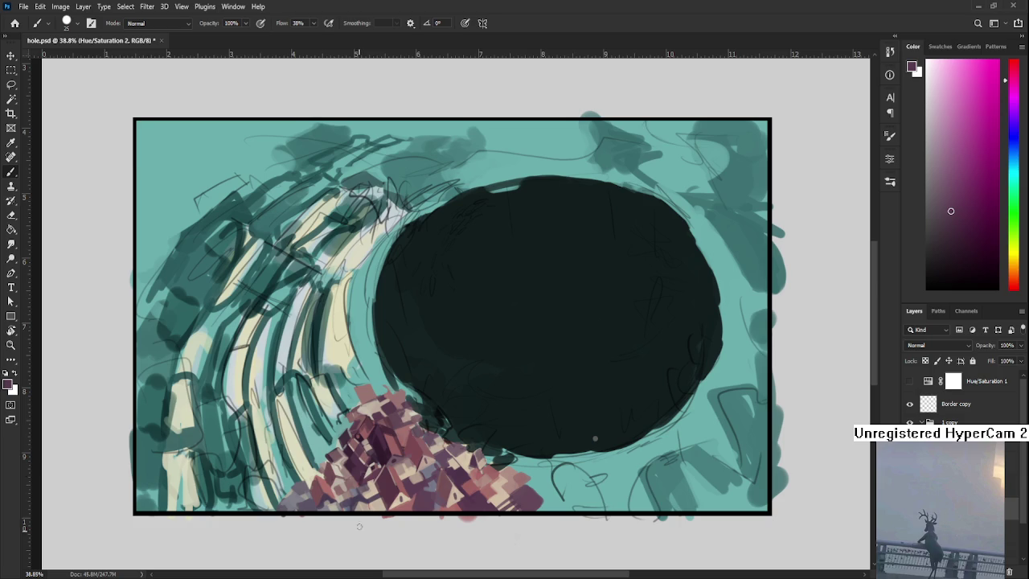
left_click(384, 410, "alt")
left_click_drag(384, 410, 348, 416)
left_click(355, 416, "alt")
left_click(362, 414, "alt")
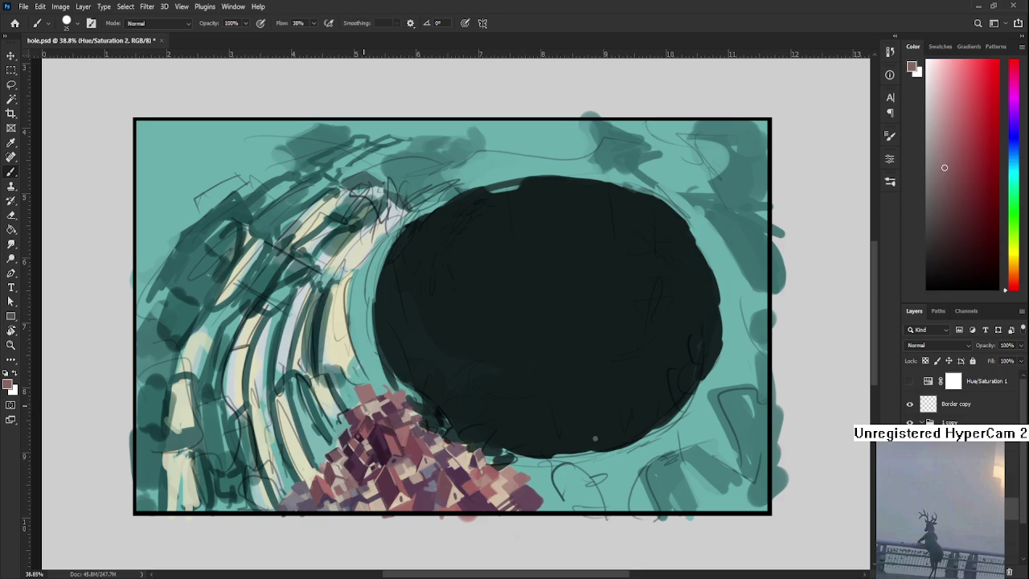
left_click(378, 405, "alt")
left_click(373, 404, "alt")
left_click(369, 405, "alt")
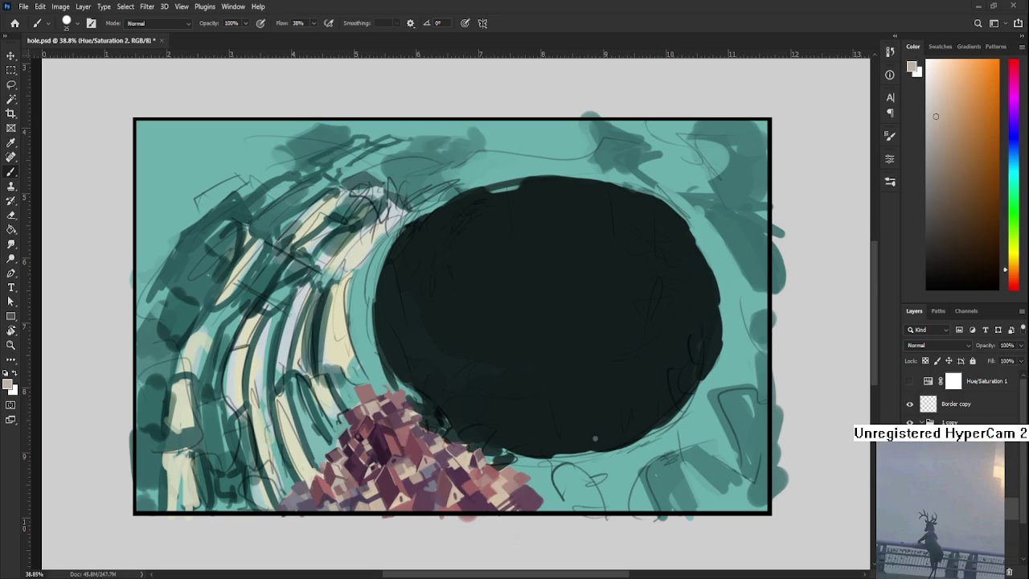
left_click(384, 411, "alt")
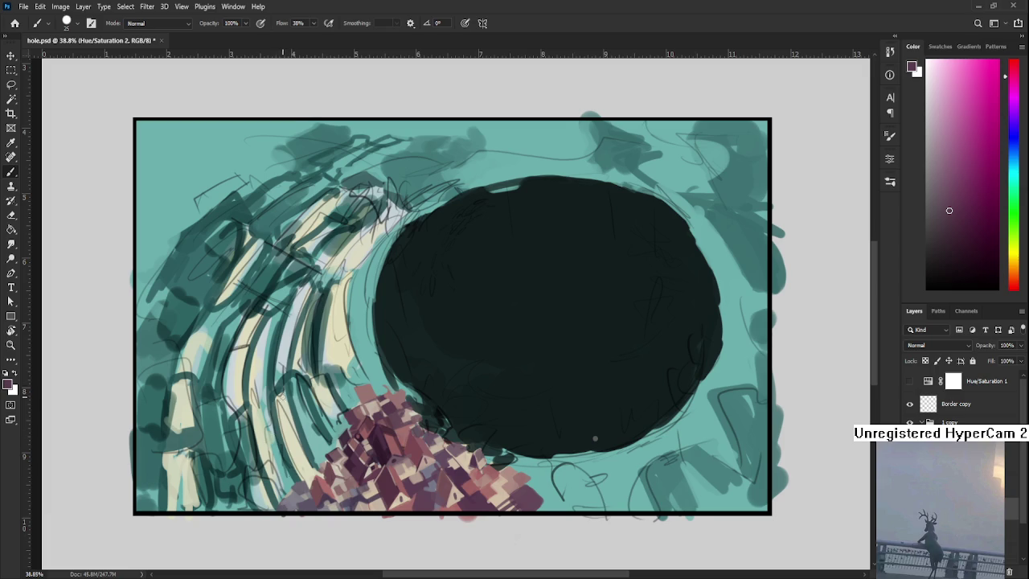
Set the colour to black and brush 'DINNER' with 'EAT' beneath it above the framed painting.
scroll(529, 374, "down", 2)
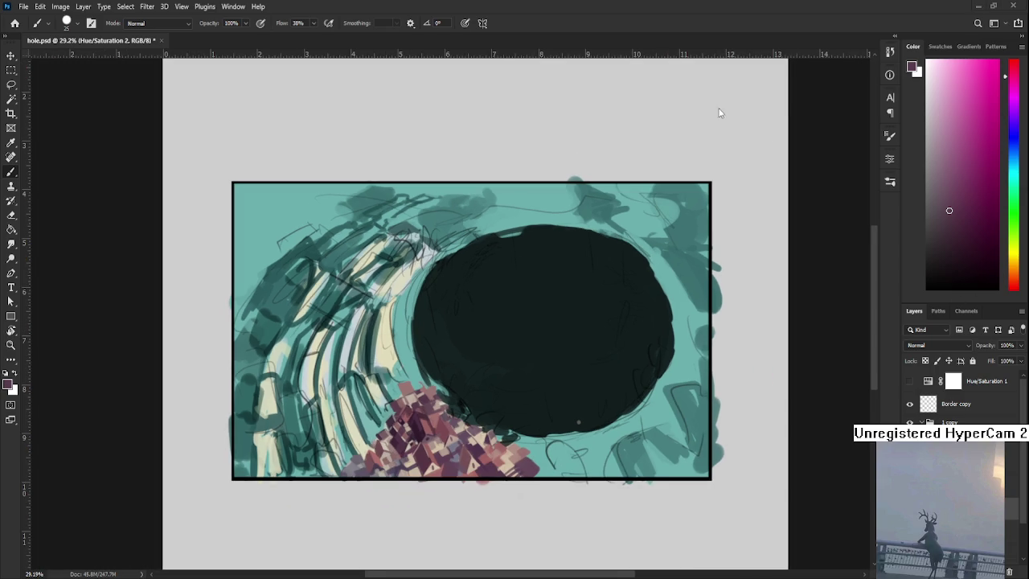
left_click(926, 288)
left_click_drag(400, 133, 401, 161)
mouse_move(394, 133)
left_mouse_down()
mouse_move(402, 161)
mouse_move(450, 149)
left_mouse_up()
mouse_move(450, 132)
left_mouse_down()
mouse_move(454, 147)
mouse_move(469, 129)
mouse_move(470, 145)
left_mouse_up()
left_click_drag(471, 124, 479, 134)
mouse_move(469, 145)
left_mouse_down()
mouse_move(493, 145)
mouse_move(470, 165)
mouse_move(481, 147)
left_mouse_up()
mouse_move(471, 164)
left_mouse_down()
mouse_move(489, 146)
mouse_move(497, 164)
left_mouse_up()
left_click_drag(495, 146, 509, 144)
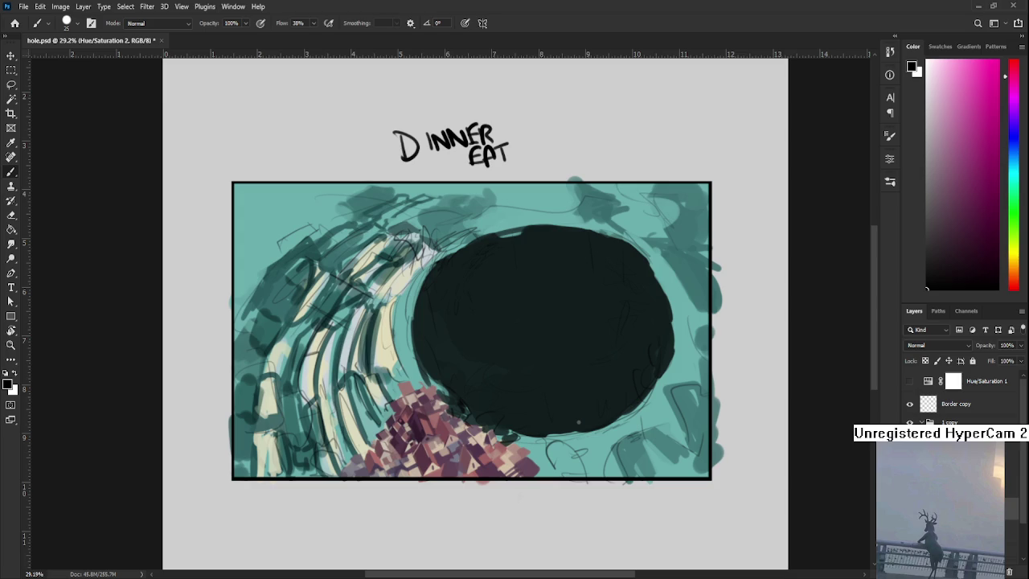
Lasso and delete the DINNER EAT lettering above the framed painting, then deselect.
left_click_drag(547, 223, 519, 300)
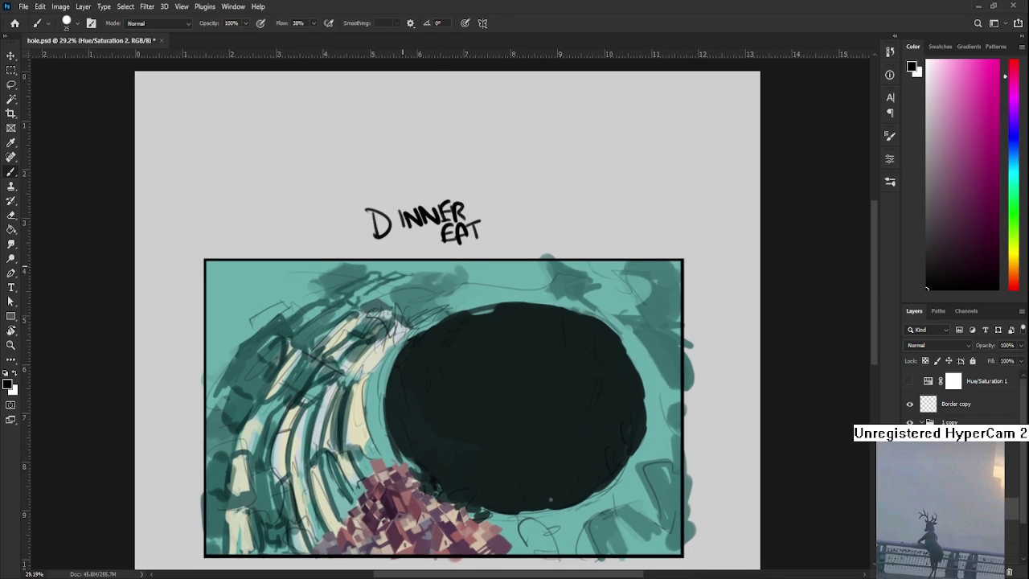
key("l")
mouse_move(413, 253)
left_mouse_down()
mouse_move(457, 175)
mouse_move(470, 254)
left_mouse_up()
key("Delete")
key("ctrl+d")
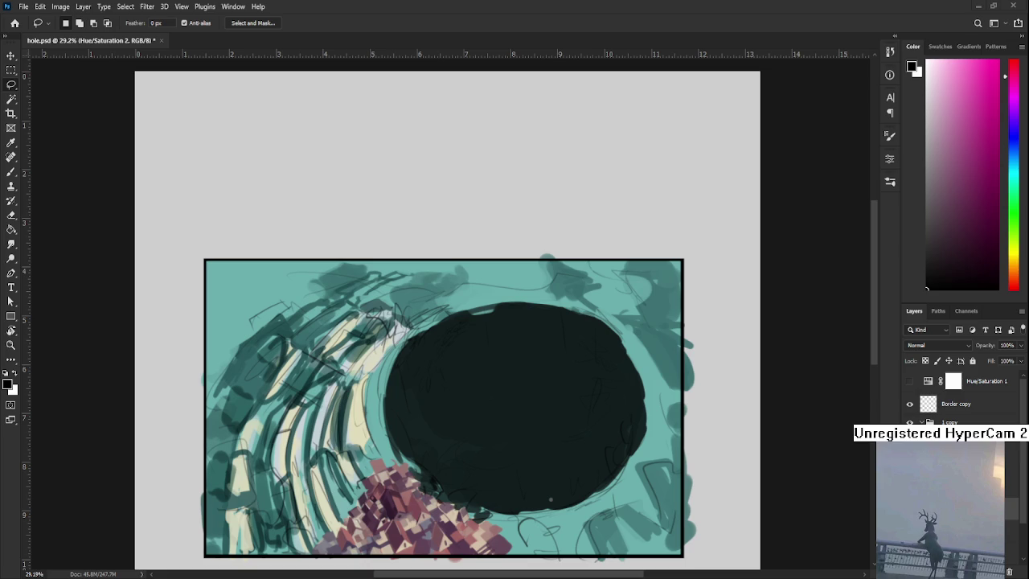
scroll(501, 419, "up", 2)
Paint darker purple shading onto the rooftops with Brush colours sampled from the houses.
key("b")
left_click_drag(518, 425, 501, 419)
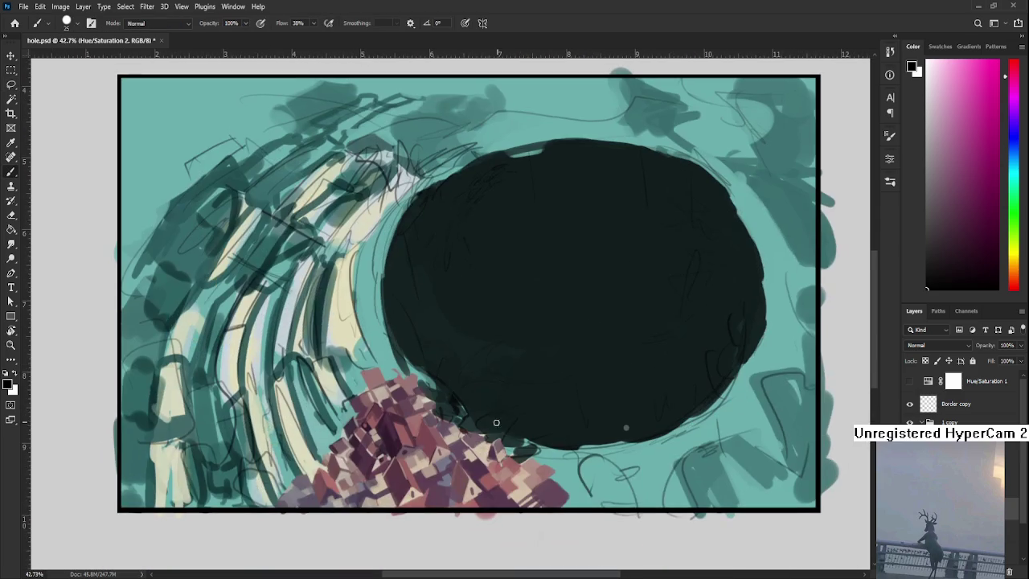
left_click(394, 454, "alt")
left_click(395, 450, "alt")
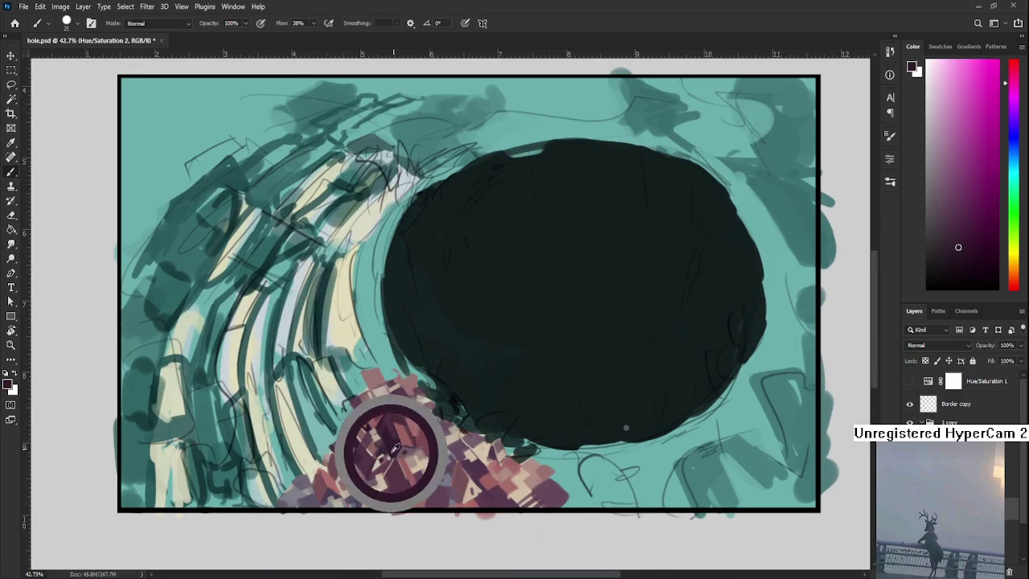
left_click(397, 430, "alt")
left_click(404, 420, "alt")
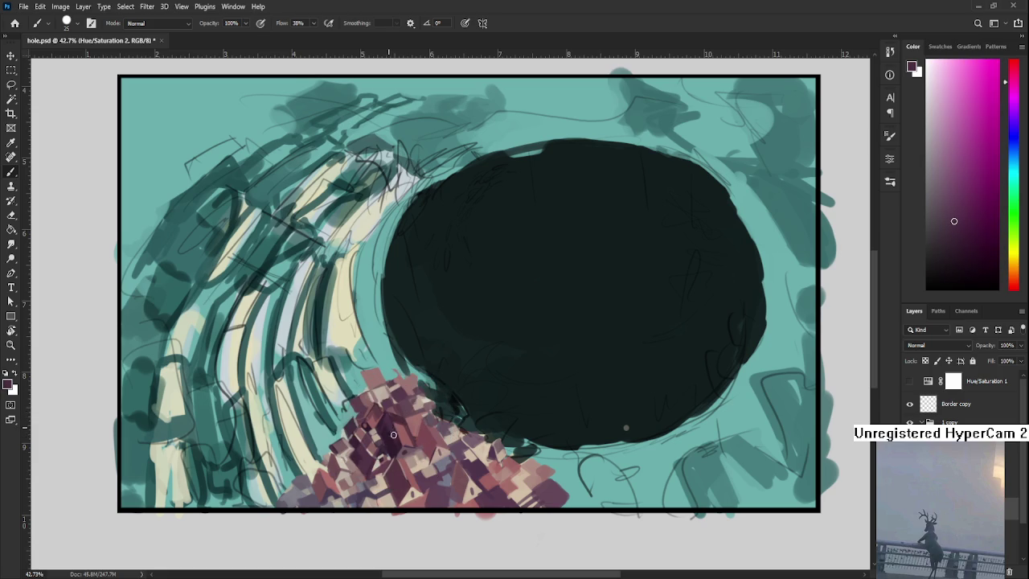
left_click(395, 439, "alt")
left_click(393, 430, "alt")
Add pinkish and pinkish-red rooftop strokes, then zoom out to 35.3% and reframe.
left_click(395, 445, "alt")
left_click(397, 450, "alt")
left_click(392, 428, "alt")
left_click(402, 431, "alt")
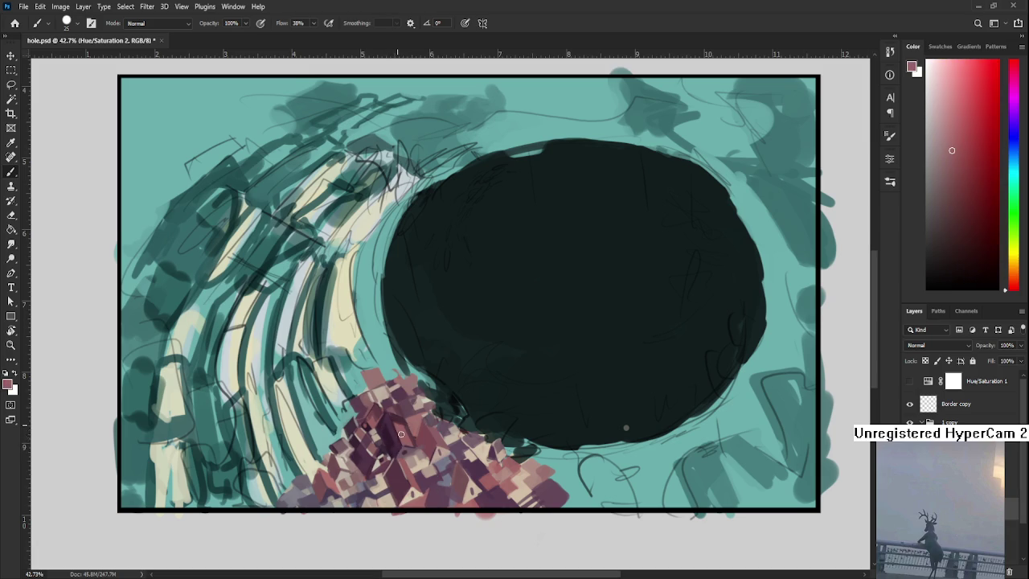
left_click(390, 442, "alt")
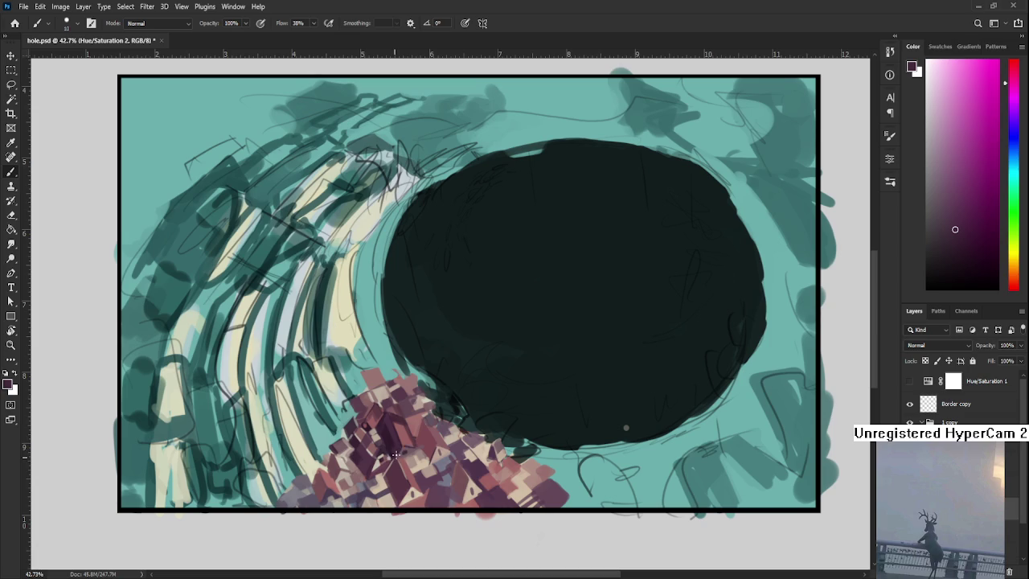
left_click(402, 445, "alt")
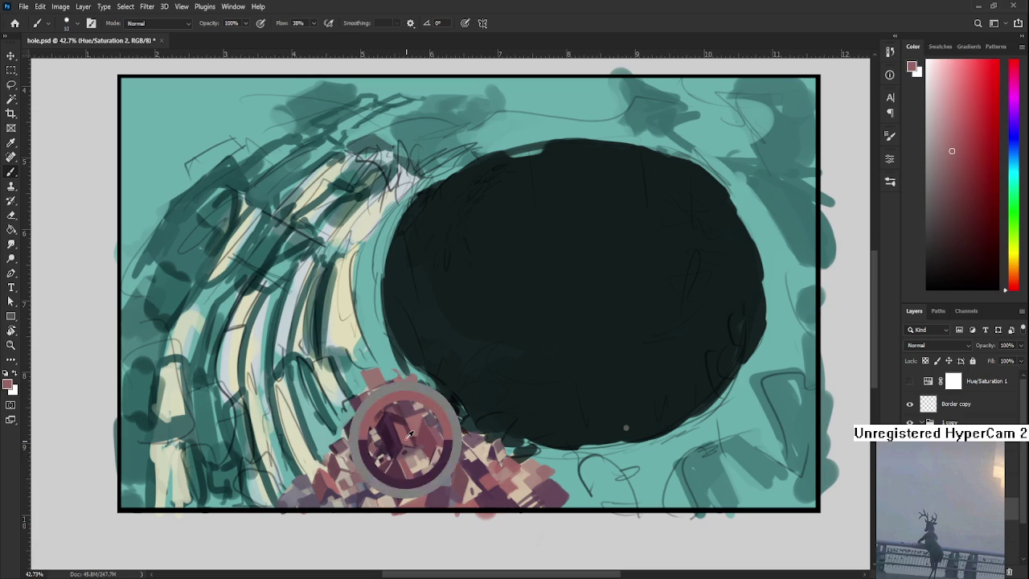
left_click_drag(408, 445, 390, 477)
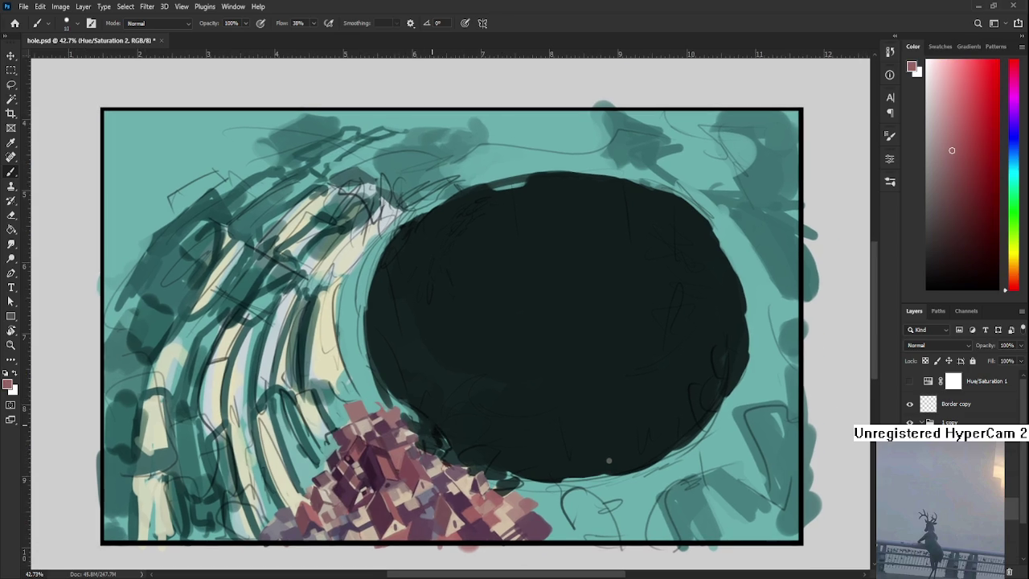
scroll(446, 395, "down", 2, "alt")
left_click_drag(451, 400, 406, 377)
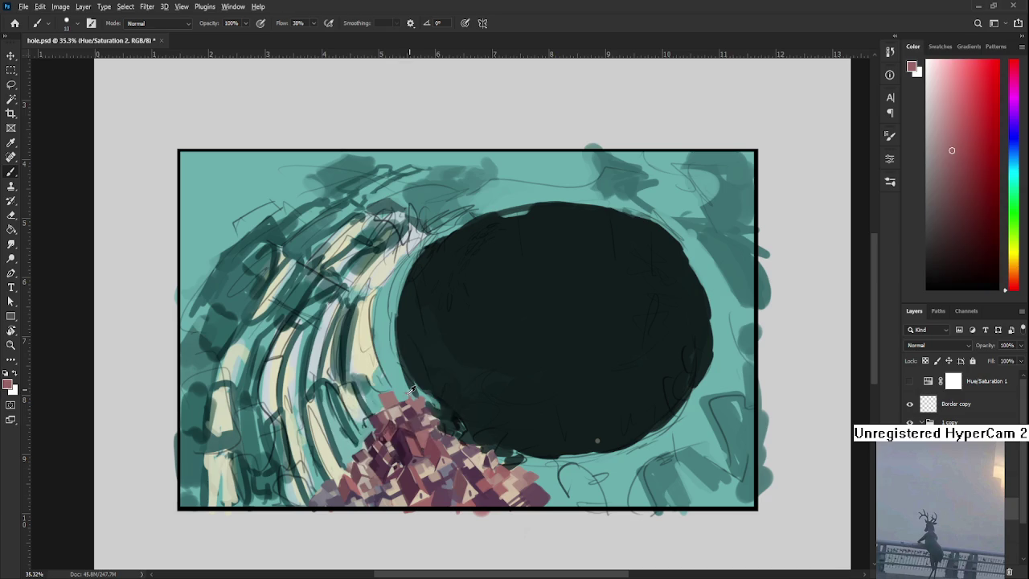
Paint alternating teal ground and muted pink strokes along the houses' edge.
left_click(389, 395, "alt")
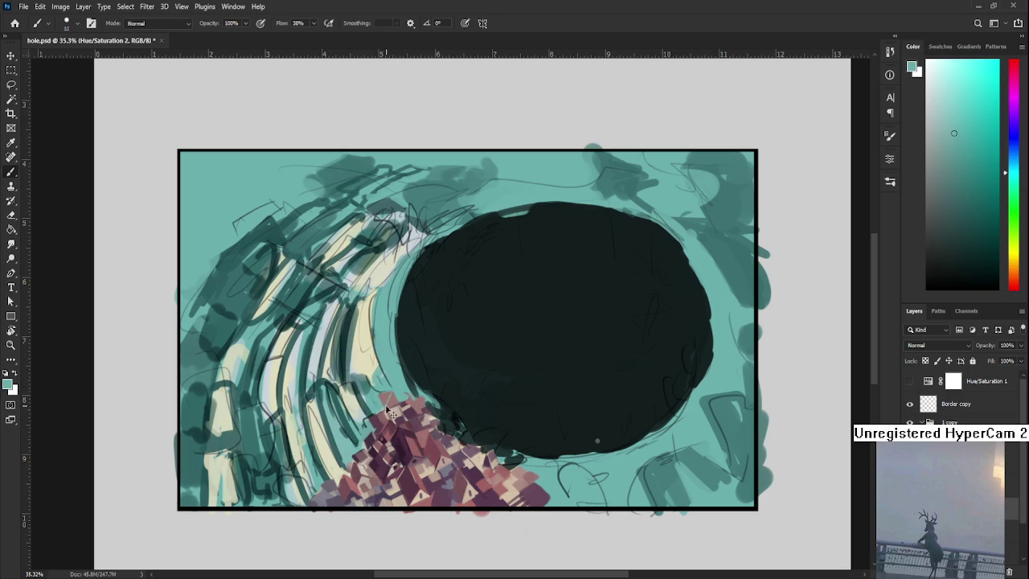
left_click(382, 400, "alt")
left_click(392, 402, "alt")
left_click(392, 391, "alt")
left_click(381, 405, "alt")
left_click(380, 393, "alt")
left_click(405, 391, "alt")
left_click(386, 400, "alt")
left_click(379, 392, "alt")
left_click(380, 394, "alt")
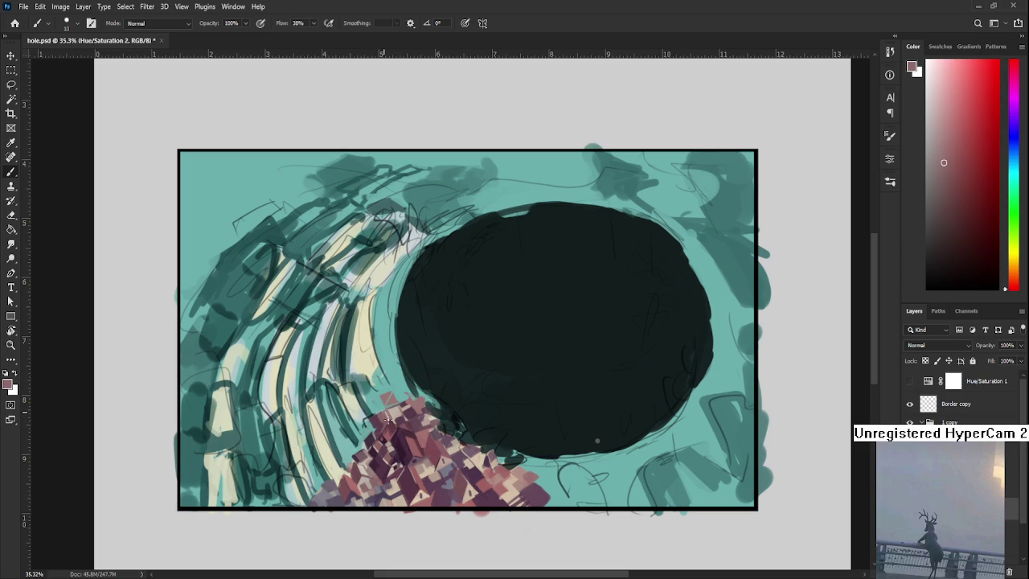
left_click(387, 415, "alt")
left_click(382, 406, "alt")
left_click(383, 414, "alt")
Enlarge the brush and blend teal and dusty pink along the house edge.
key("bracketright")
key("bracketright")
key("bracketright")
left_click(384, 407, "alt")
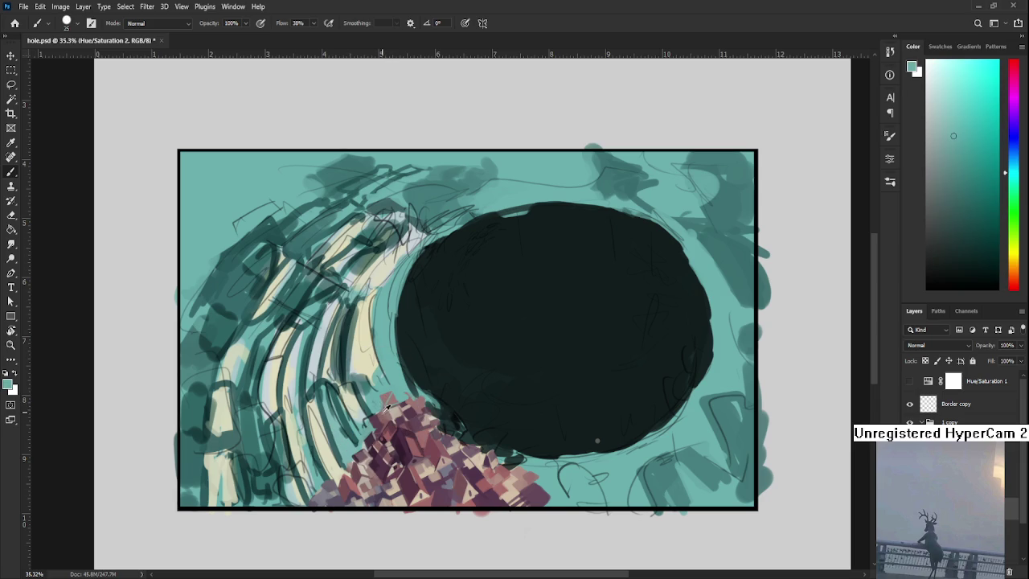
left_click(384, 406, "alt")
left_click(386, 407, "alt")
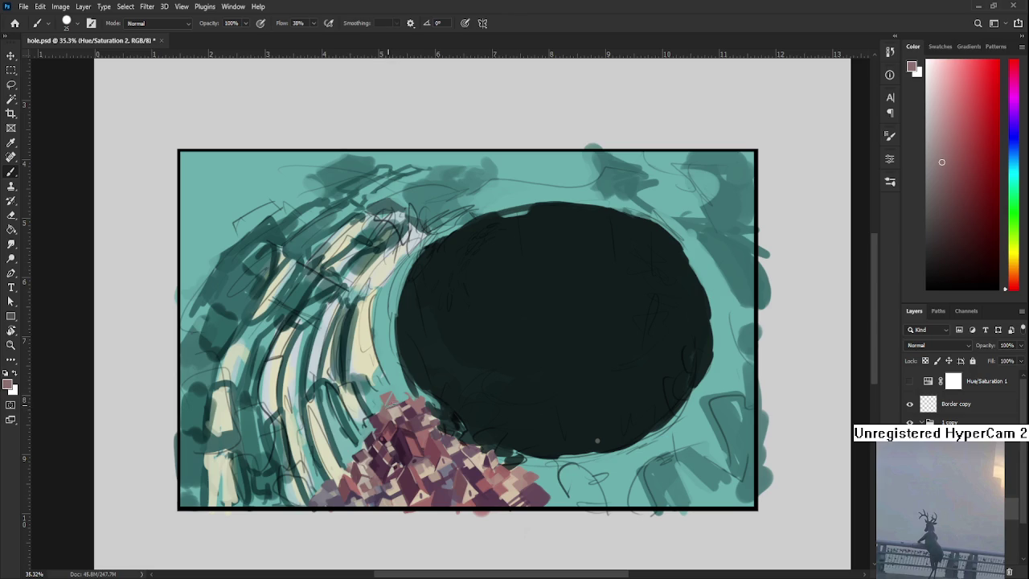
left_click(402, 399, "alt")
left_click(401, 395, "alt")
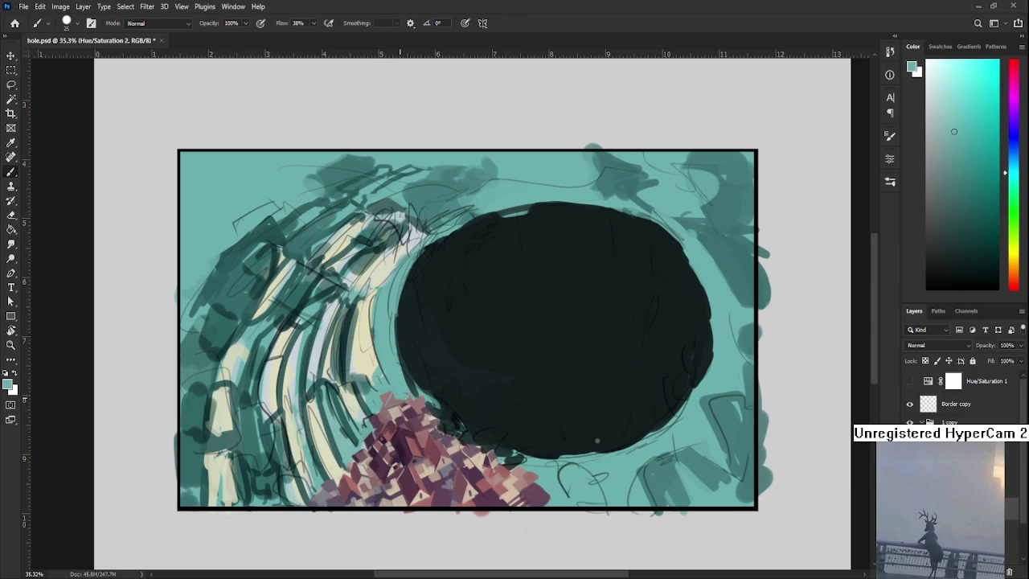
left_click(401, 399, "alt")
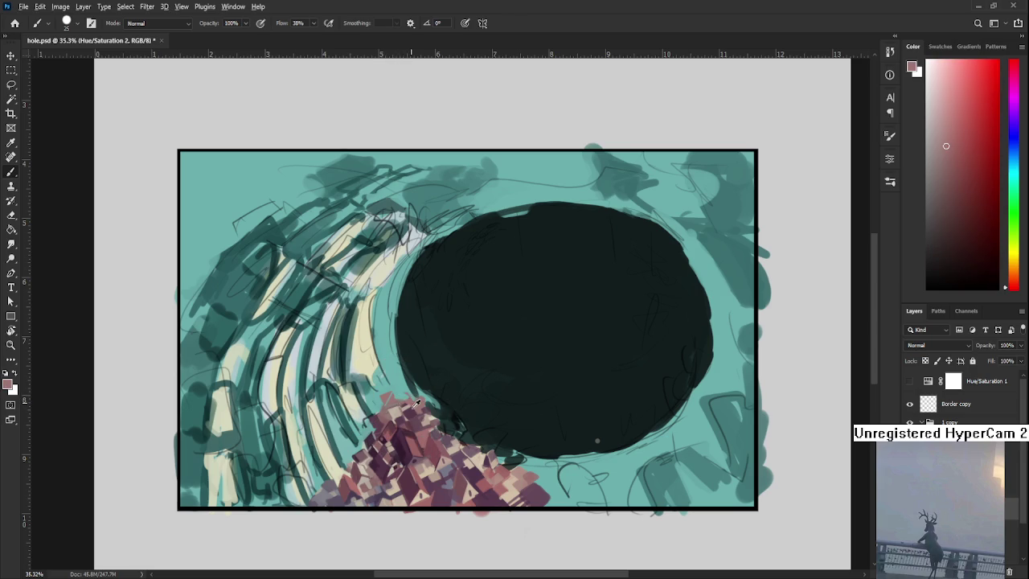
Paint darker magenta-pink and red-pink tones into the houses at the edge.
left_click(402, 402, "alt")
left_click(410, 402, "alt")
left_click(412, 405, "alt")
left_click(418, 401, "alt")
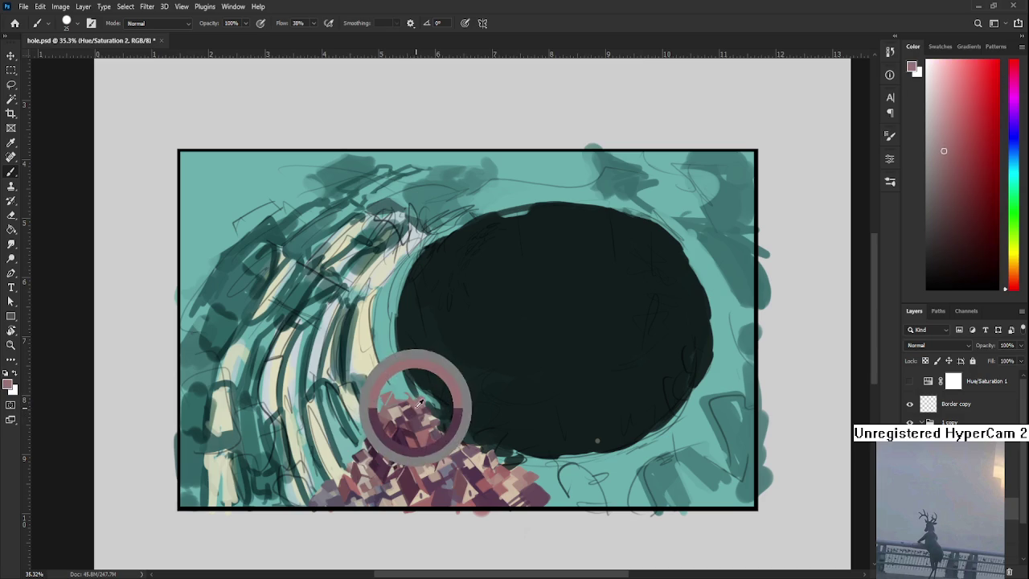
left_click(418, 402, "alt")
left_click(418, 399, "alt")
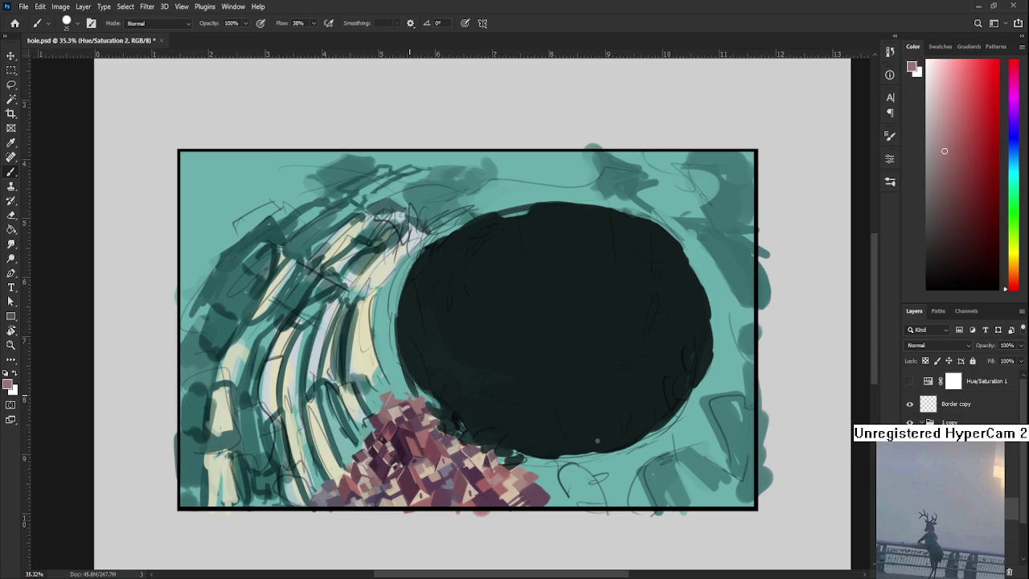
Add more magenta and redder house tones where the houses meet the hole's rim.
left_click(408, 405, "alt")
left_click(412, 404, "alt")
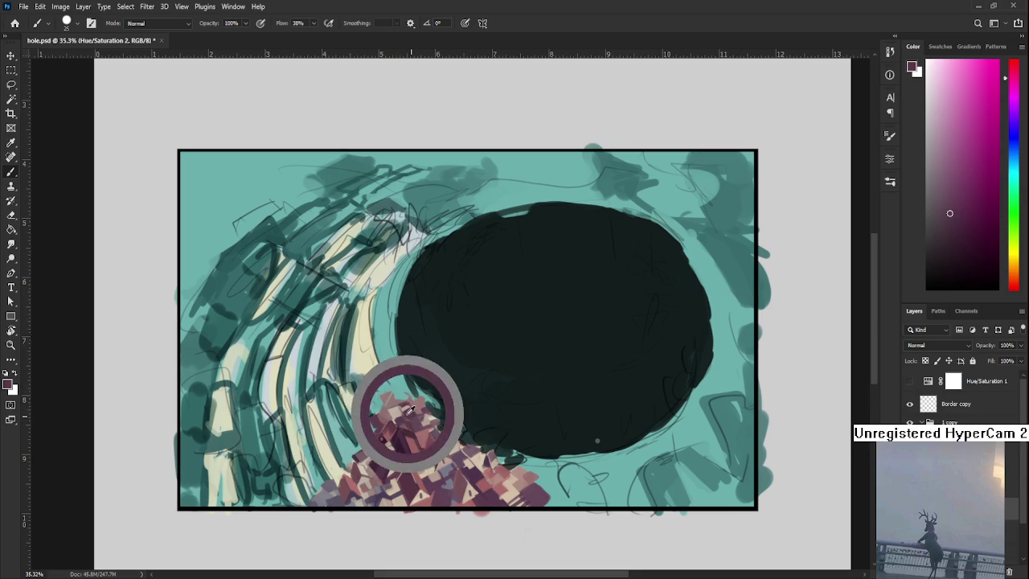
left_click(418, 412, "alt")
left_click(417, 410, "alt")
left_click(416, 410, "alt")
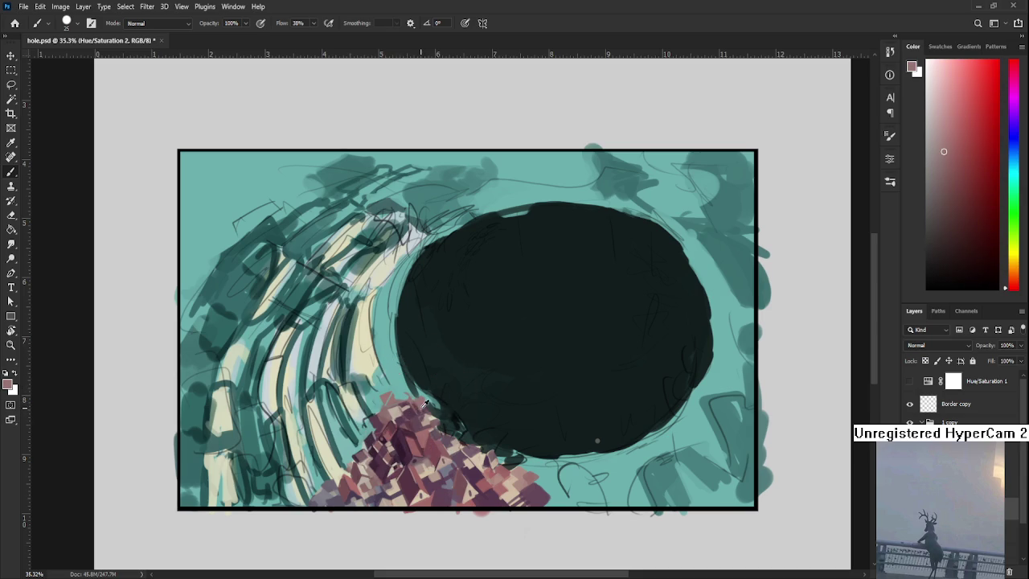
left_click(423, 404, "alt")
Paint light brown, dusty red, cream-yellow, dark purple and beige into the rooftops.
mouse_move(423, 404)
left_mouse_down()
mouse_move(447, 407)
mouse_move(440, 397)
left_mouse_up()
left_click(402, 450, "alt")
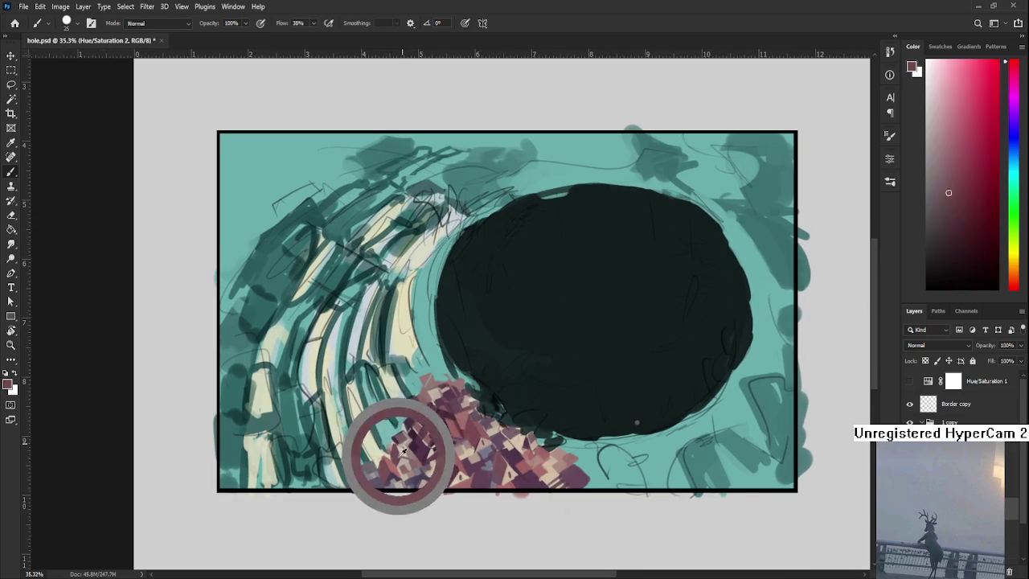
left_click_drag(401, 450, 386, 460)
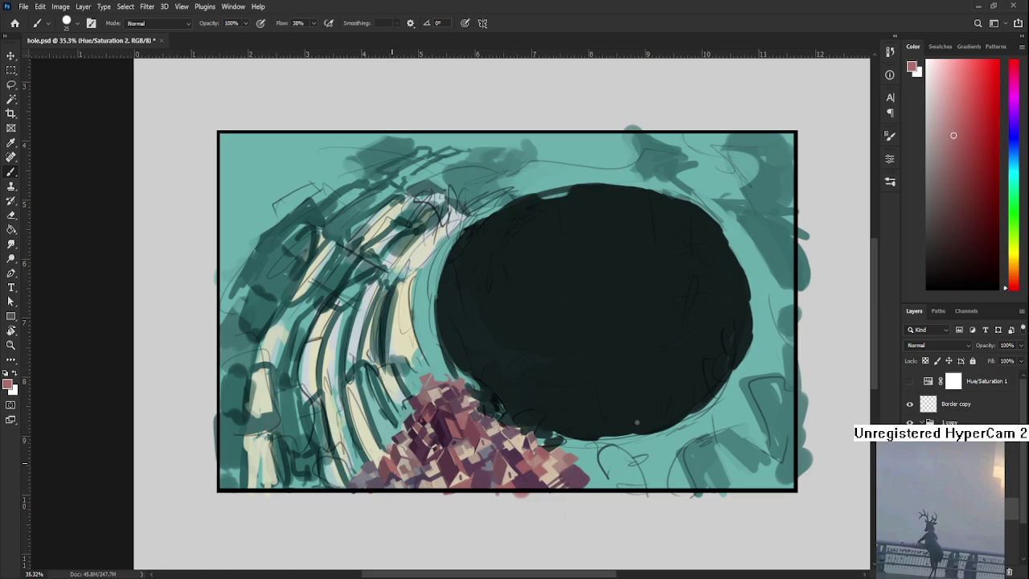
left_click(392, 463, "alt")
left_click(393, 462, "alt")
left_click(400, 449, "alt")
left_click(398, 442, "alt")
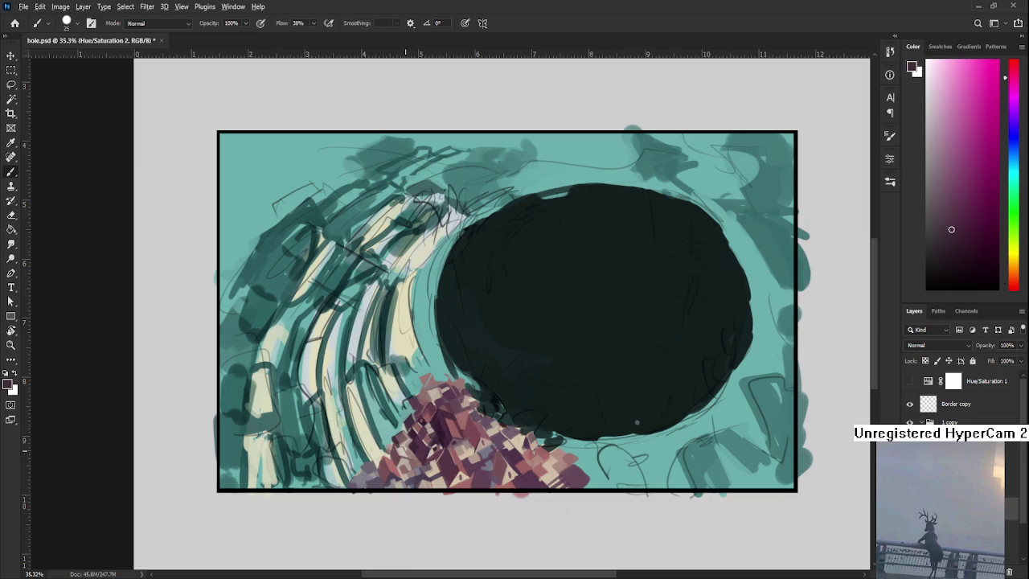
left_click(400, 448, "alt")
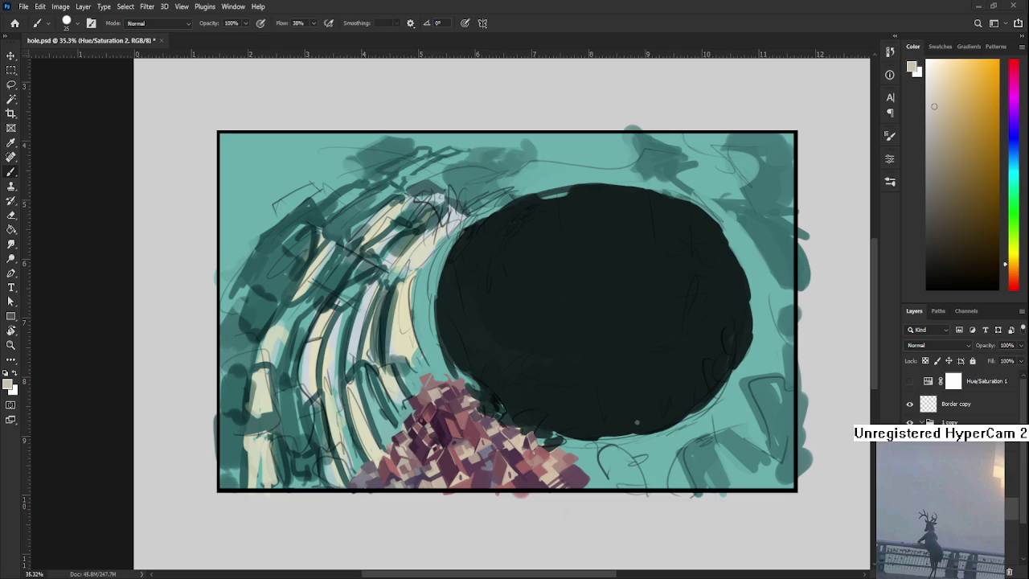
Build up the pink houses with dark maroon and varied pink shades.
left_click(437, 424, "alt")
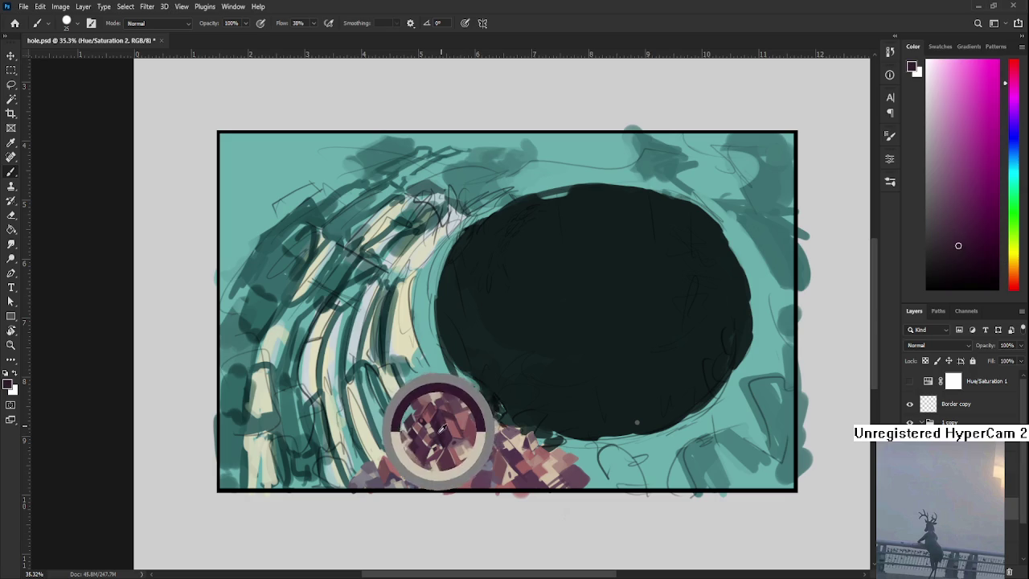
left_click(447, 427, "alt")
left_click(444, 429, "alt")
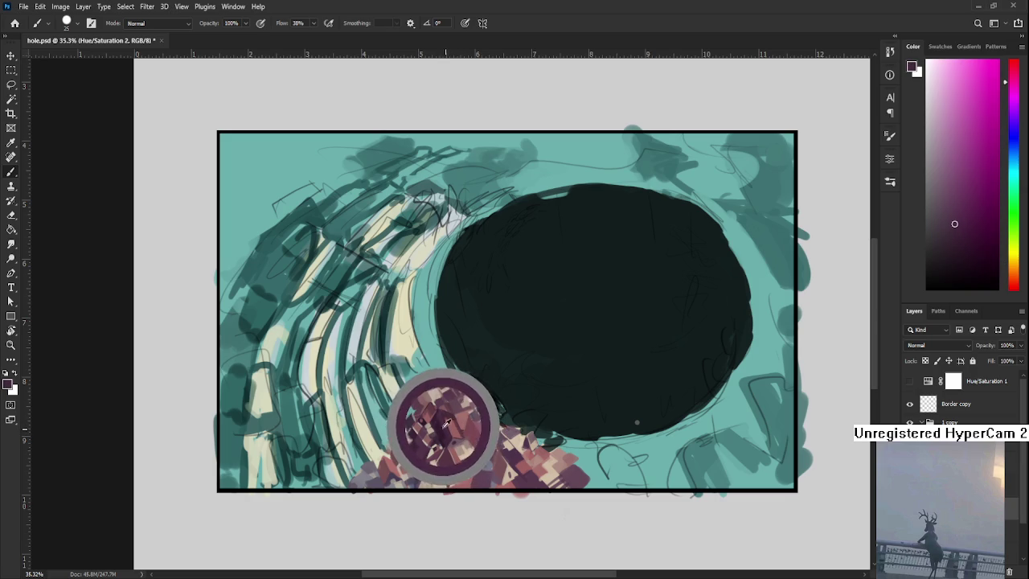
left_click(448, 421, "alt")
left_click(444, 434, "alt")
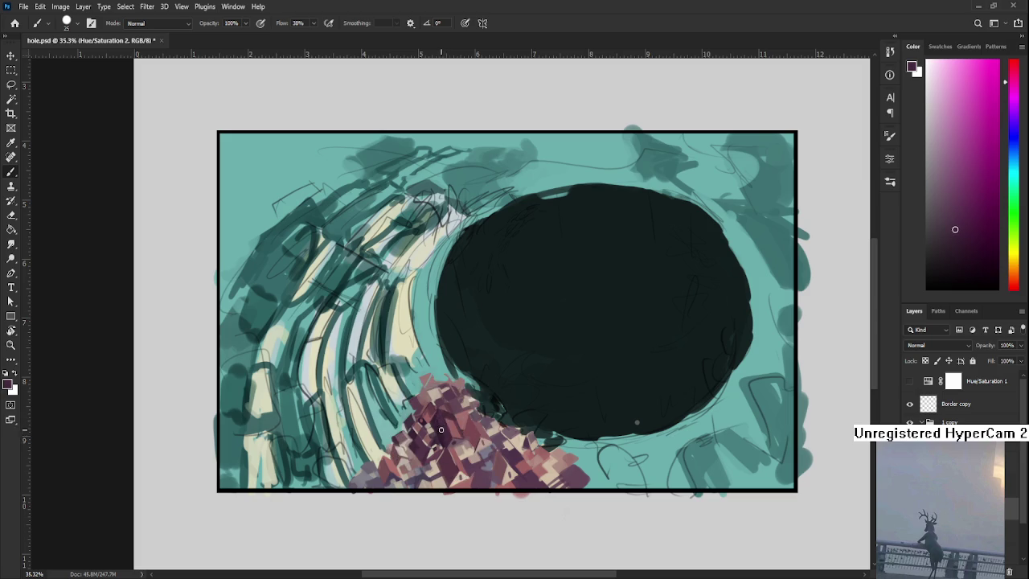
left_click(447, 420, "alt")
left_click(448, 434, "alt")
scroll(444, 416, "down", 1)
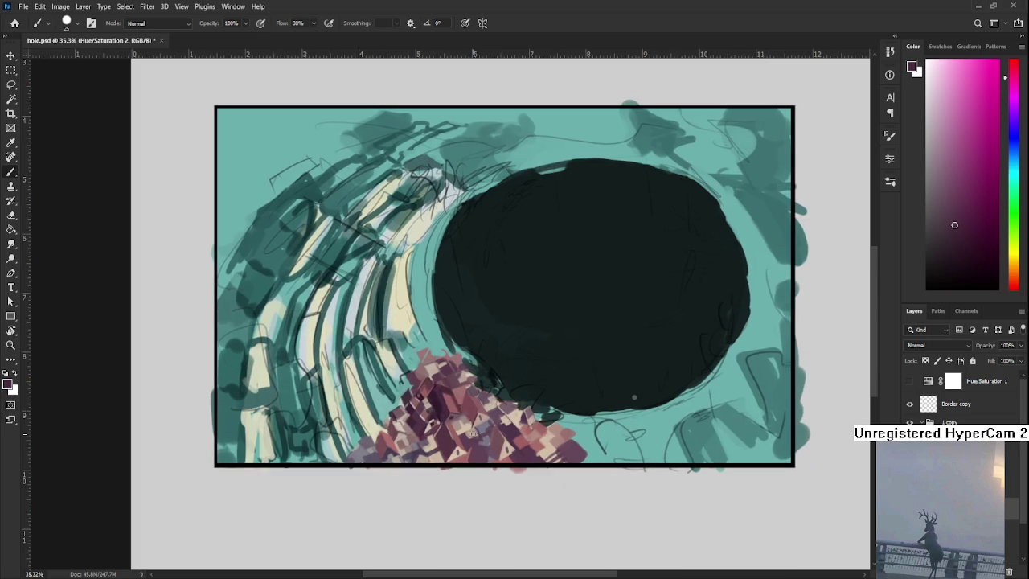
left_click(439, 403, "alt")
left_click(449, 406, "alt")
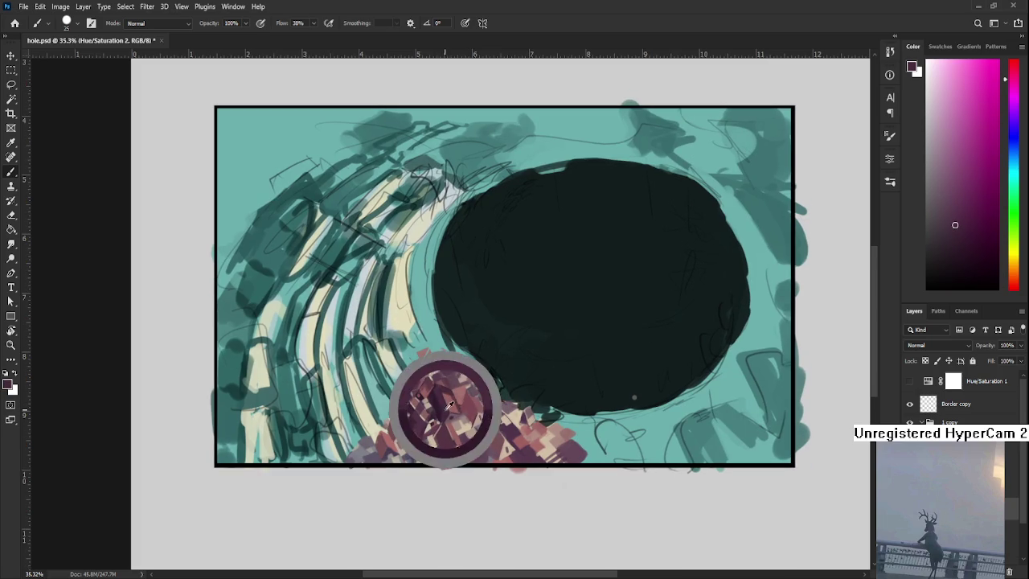
scroll(450, 396, "down", 4)
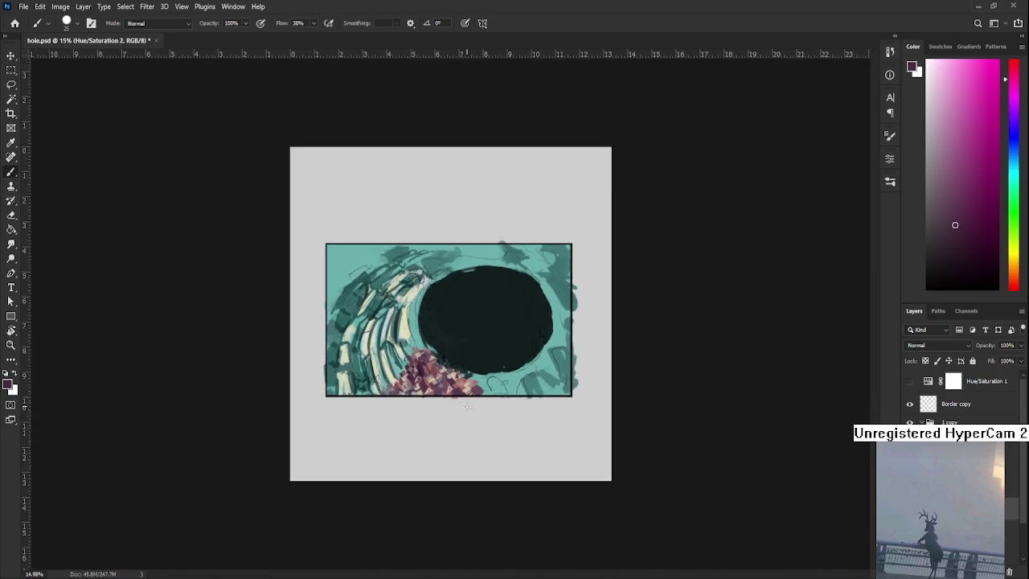
Frame the curved ridges left of the hole and pick up pale cream from them.
scroll(459, 395, "up", 2)
scroll(425, 366, "up", 3)
scroll(425, 365, "up", 2)
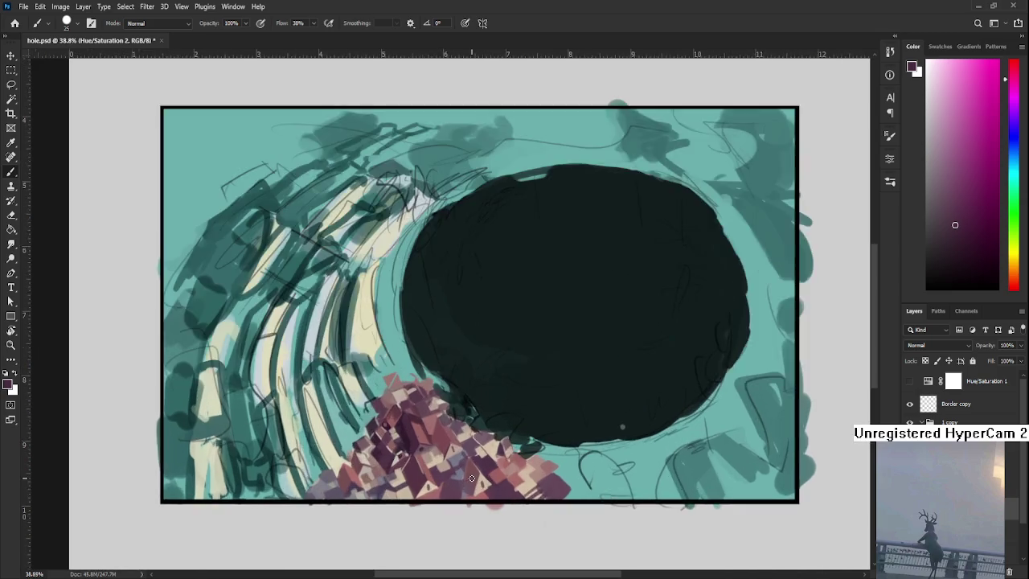
scroll(450, 466, "down", 2)
mouse_move(471, 477)
left_mouse_down()
mouse_move(412, 474)
mouse_move(487, 474)
left_mouse_up()
left_click(415, 476, "alt")
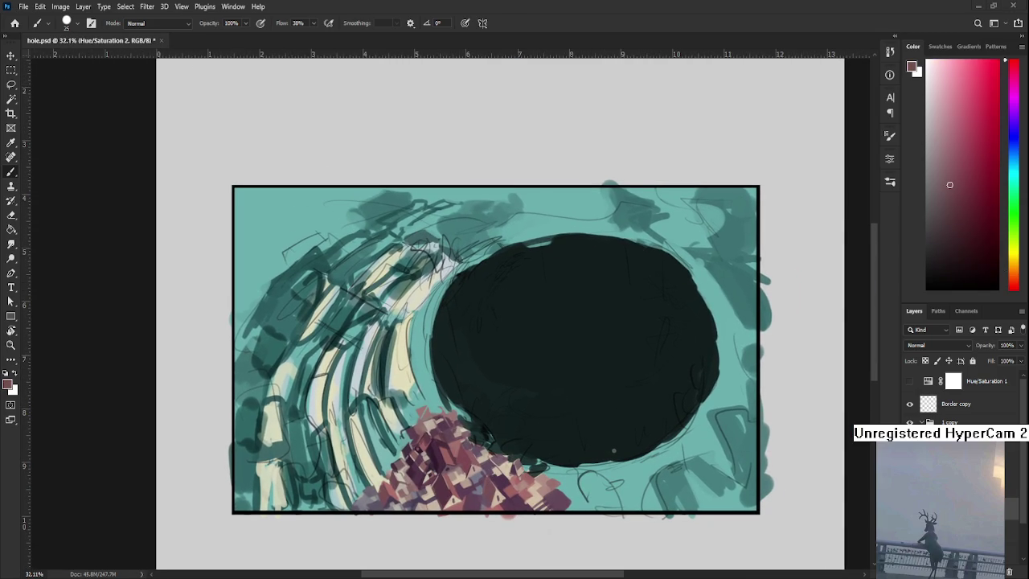
scroll(322, 375, "up", 2)
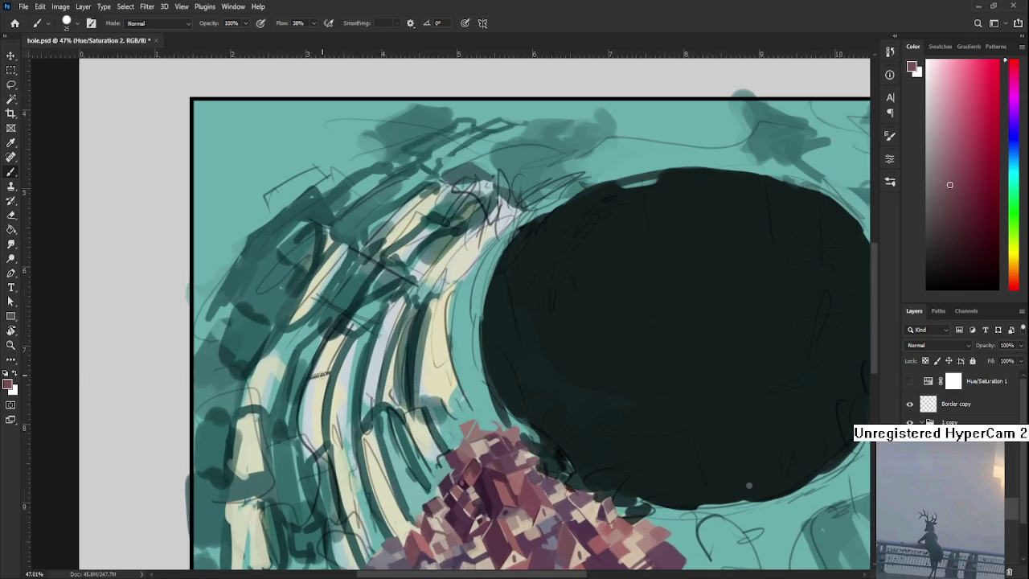
left_click_drag(350, 423, 321, 455)
left_click(315, 411, "alt")
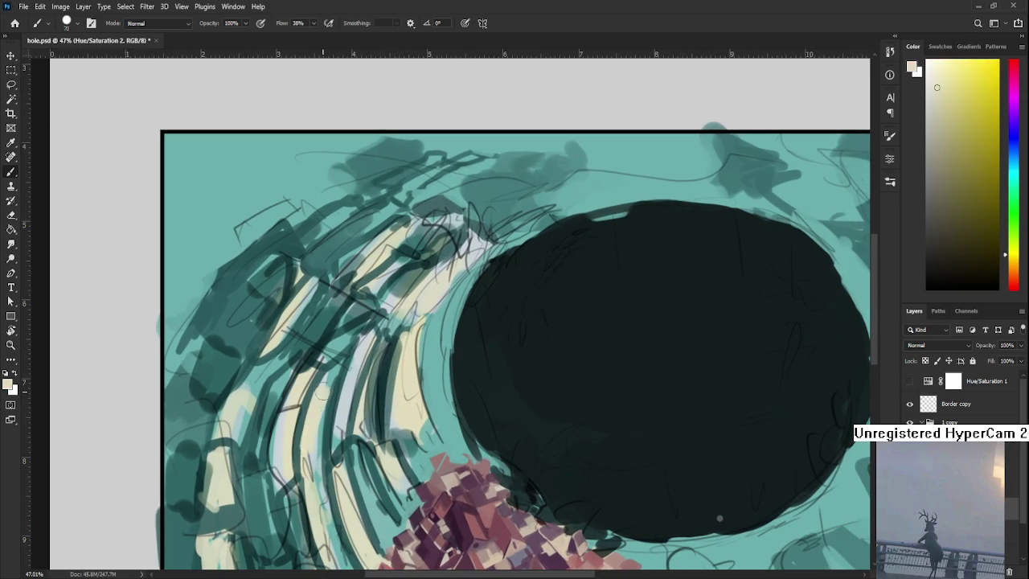
Paint cream strokes over the lower-left teal strands of the ridges.
left_click_drag(317, 414, 311, 332)
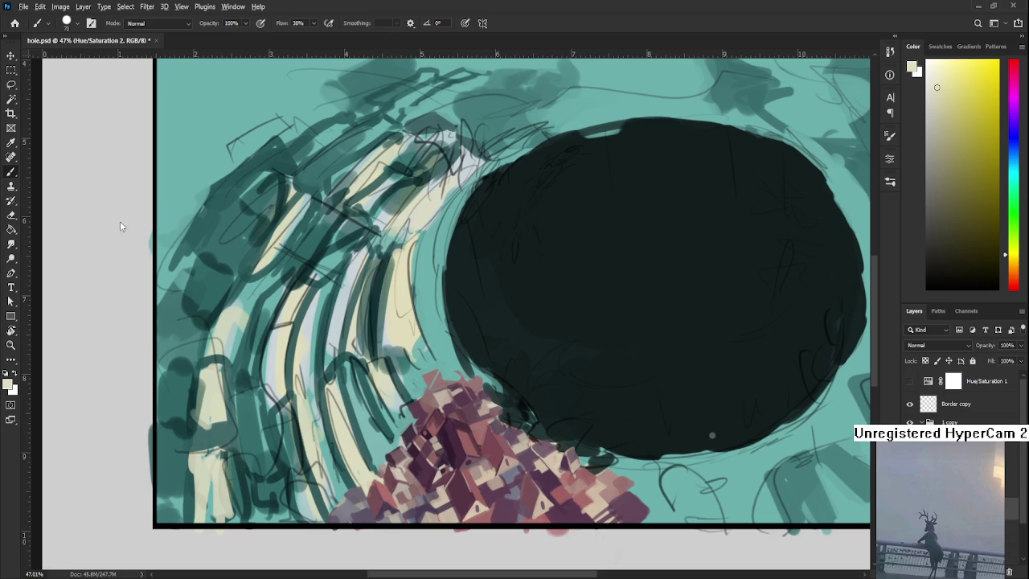
left_click(346, 471, "alt")
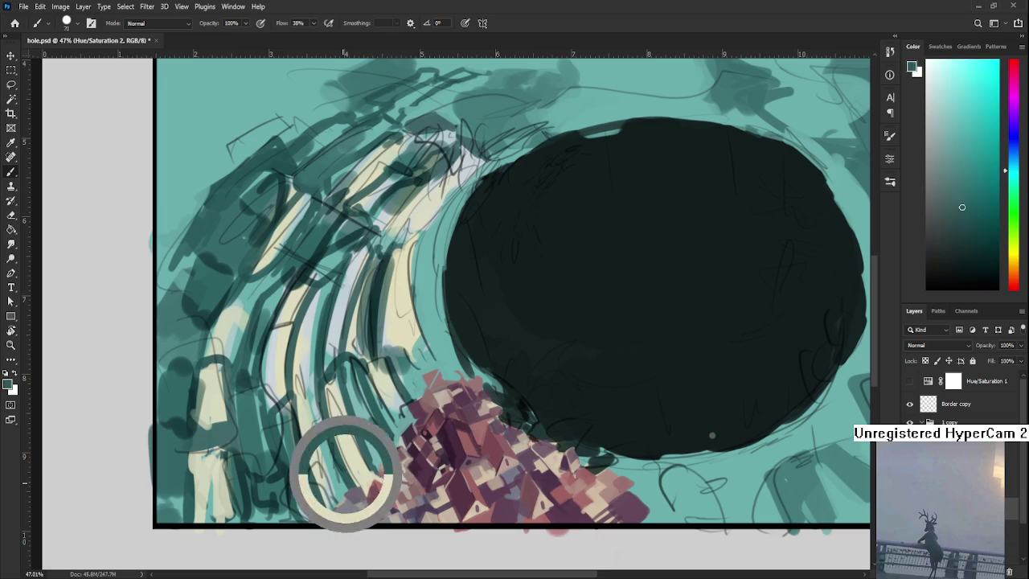
left_click_drag(345, 458, 336, 394)
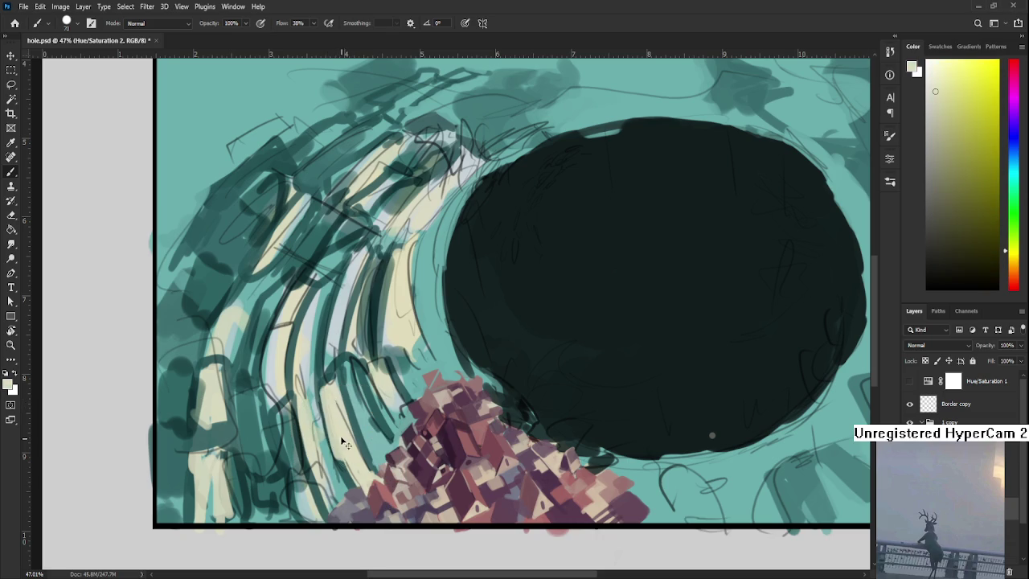
mouse_move(354, 454)
left_mouse_down()
mouse_move(337, 388)
mouse_move(340, 410)
left_mouse_up()
left_click(321, 378, "alt")
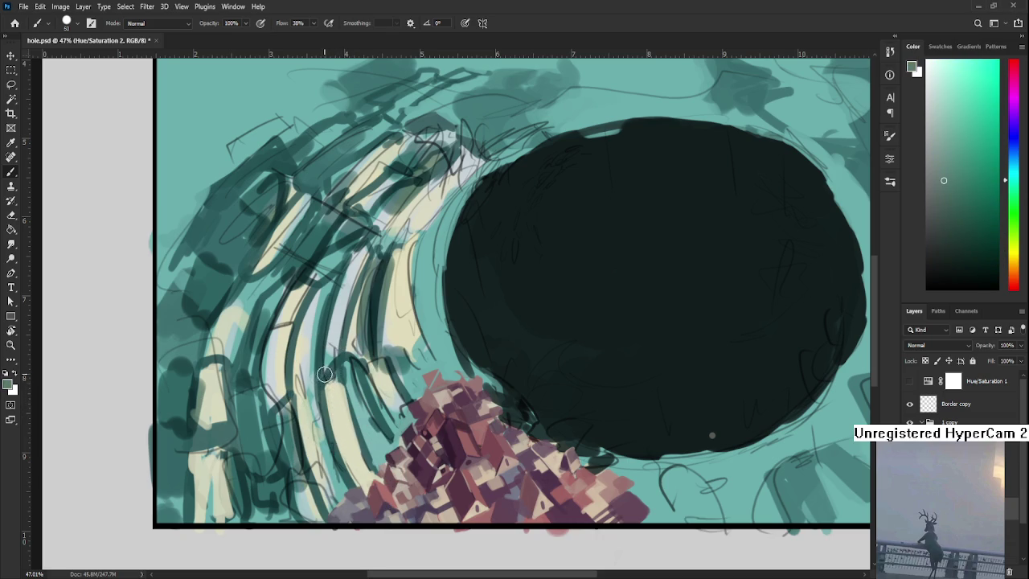
left_click(339, 364, "alt")
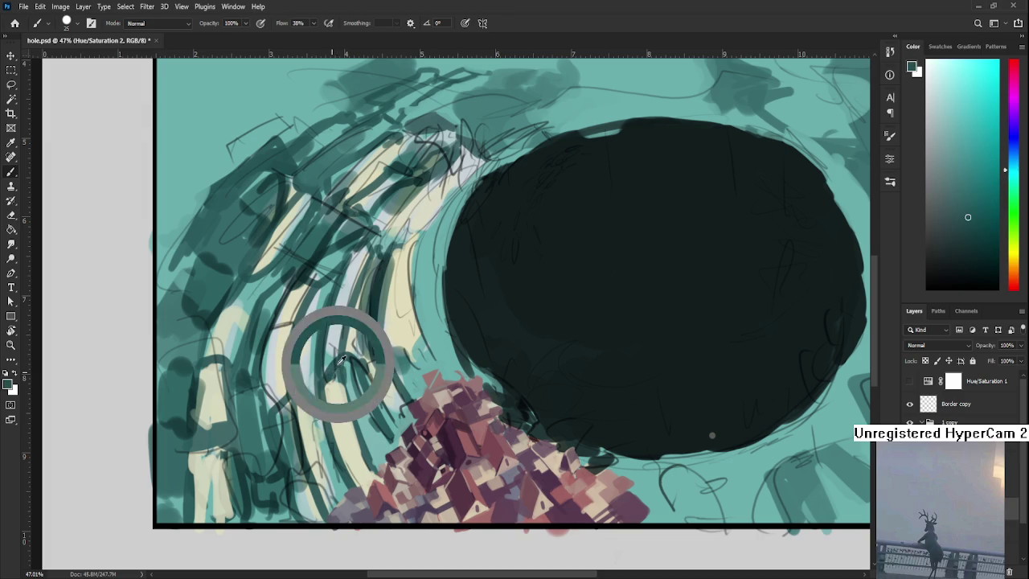
left_click(325, 399, "alt")
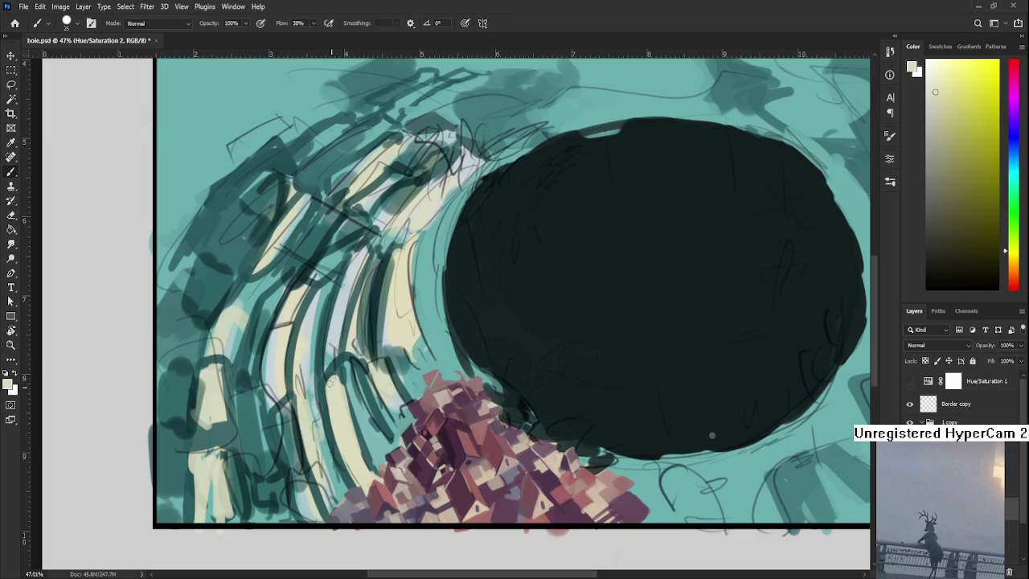
Add dark teal and light cream strokes along the ridges.
left_click(325, 376, "alt")
left_click(326, 376, "alt")
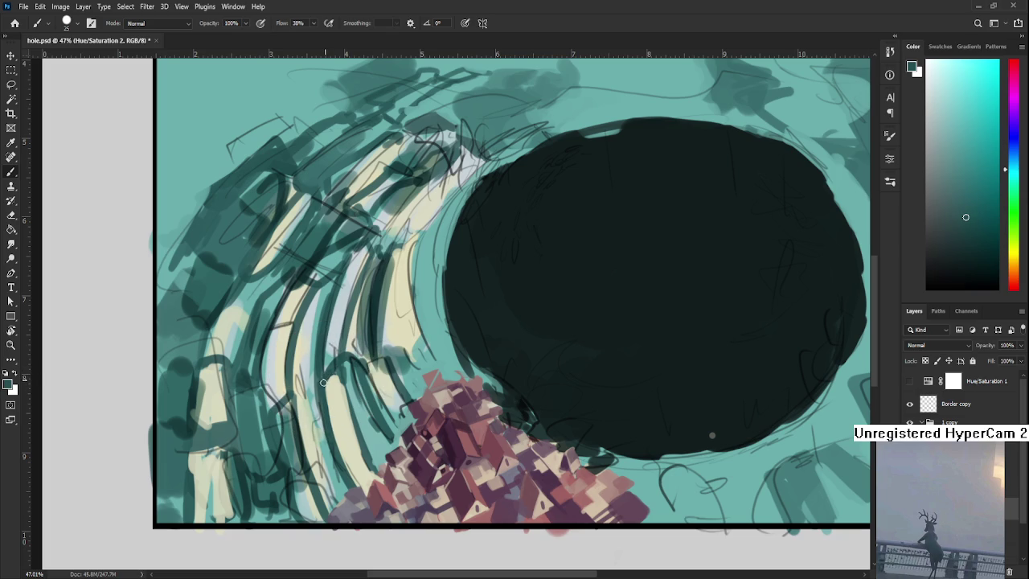
left_click(346, 376, "alt")
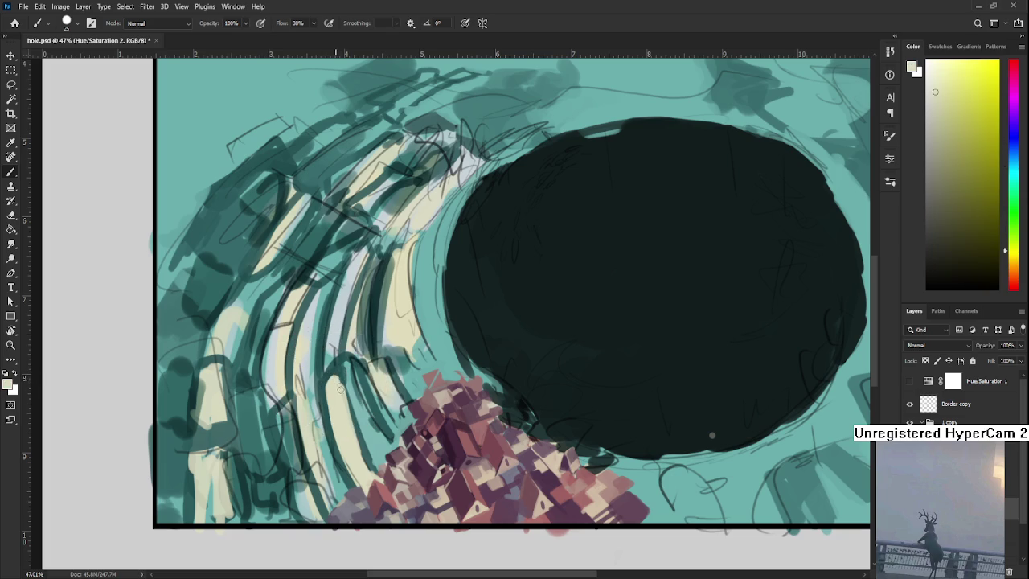
left_click(338, 372, "alt")
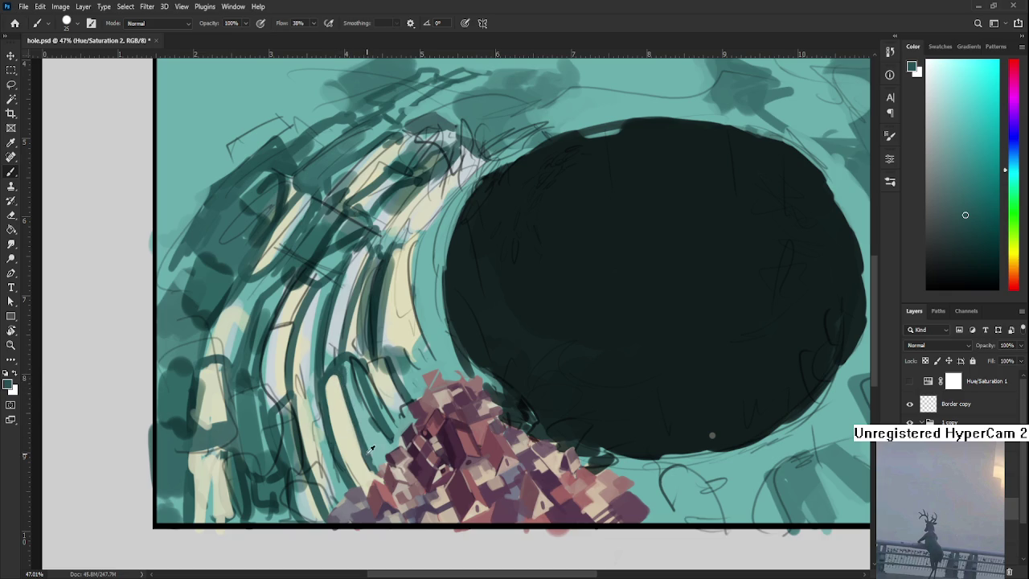
left_click(334, 391, "alt")
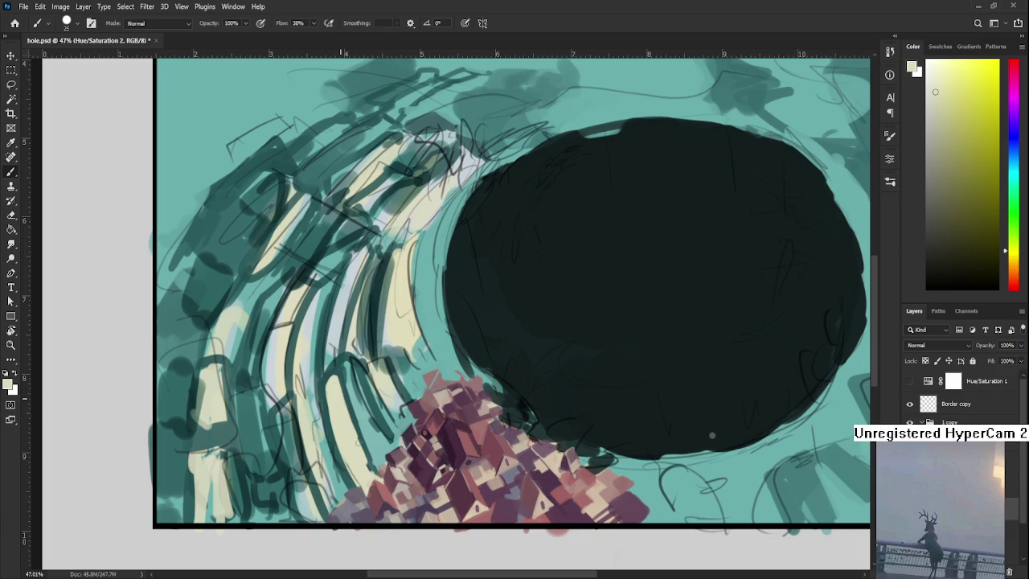
left_click(343, 411, "alt")
left_click(344, 400, "alt")
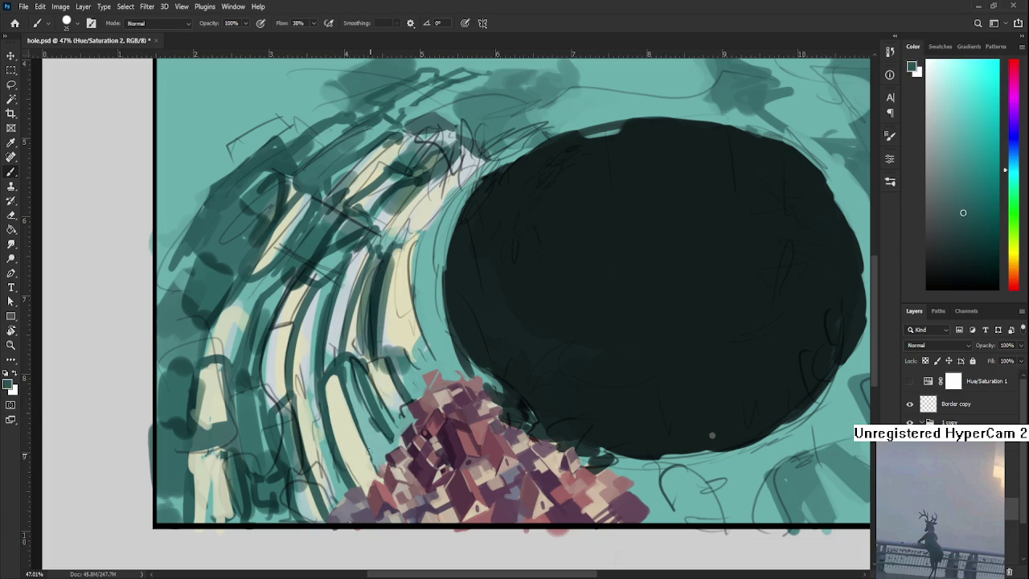
Layer pale cream and lighter and darker teal shades over the ridges.
left_click(375, 471, "alt")
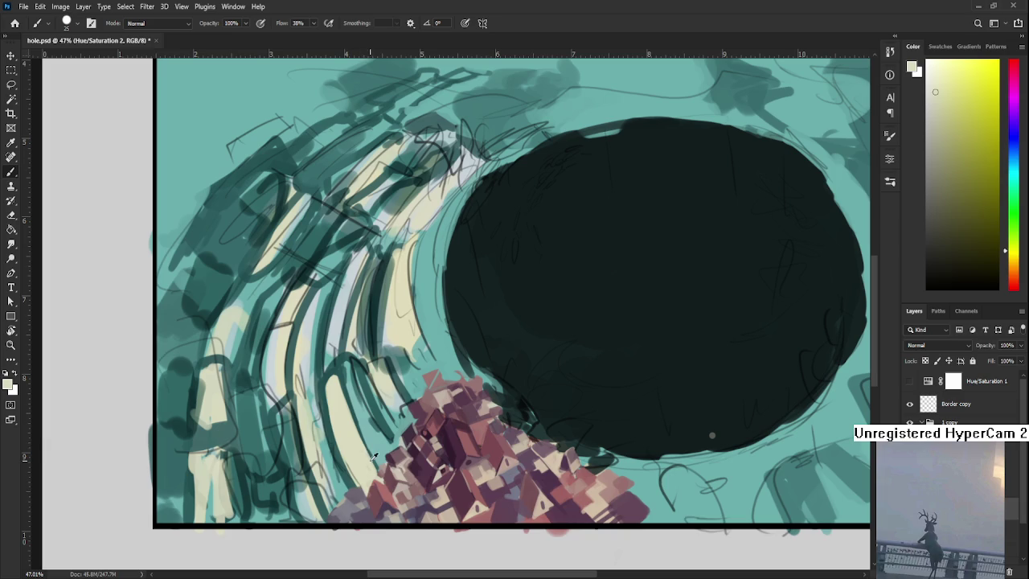
left_click_drag(368, 451, 348, 370)
left_click(350, 371, "alt")
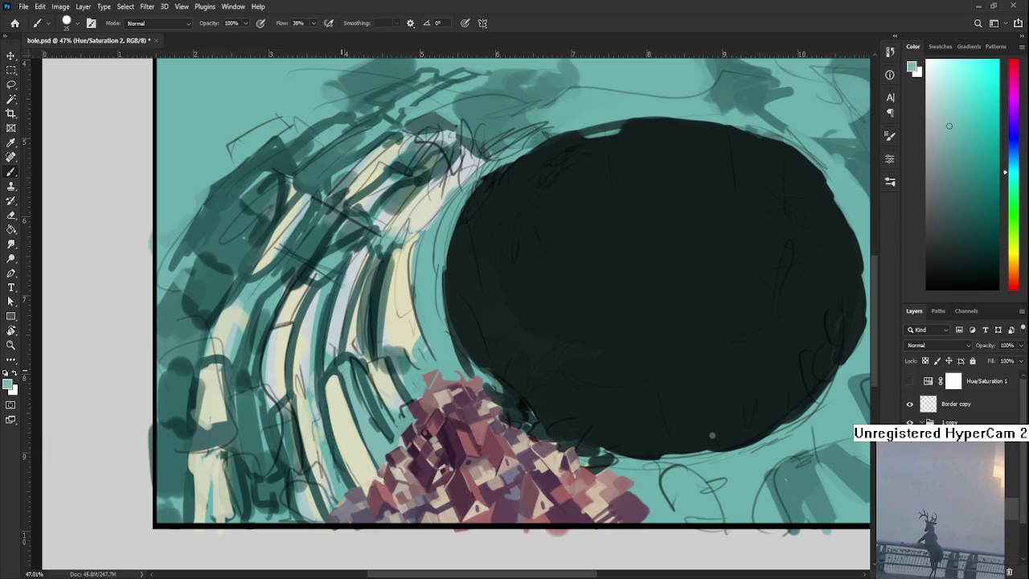
left_click(345, 366, "alt")
left_click(336, 370, "alt")
left_click(345, 375, "alt")
mouse_move(345, 376)
left_mouse_down()
mouse_move(374, 366)
mouse_move(371, 434)
left_mouse_up()
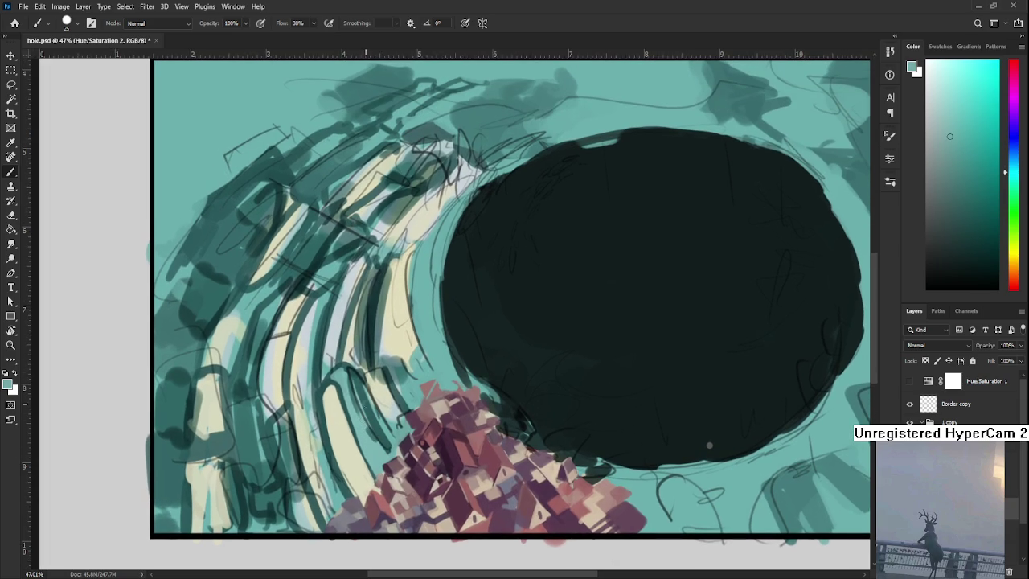
Paint lighter and light yellow highlights onto the ridges.
left_click(364, 370, "alt")
mouse_move(343, 392)
left_mouse_down()
mouse_move(322, 378)
mouse_move(329, 387)
left_mouse_up()
left_click(314, 378, "alt")
left_click_drag(341, 377, 321, 397)
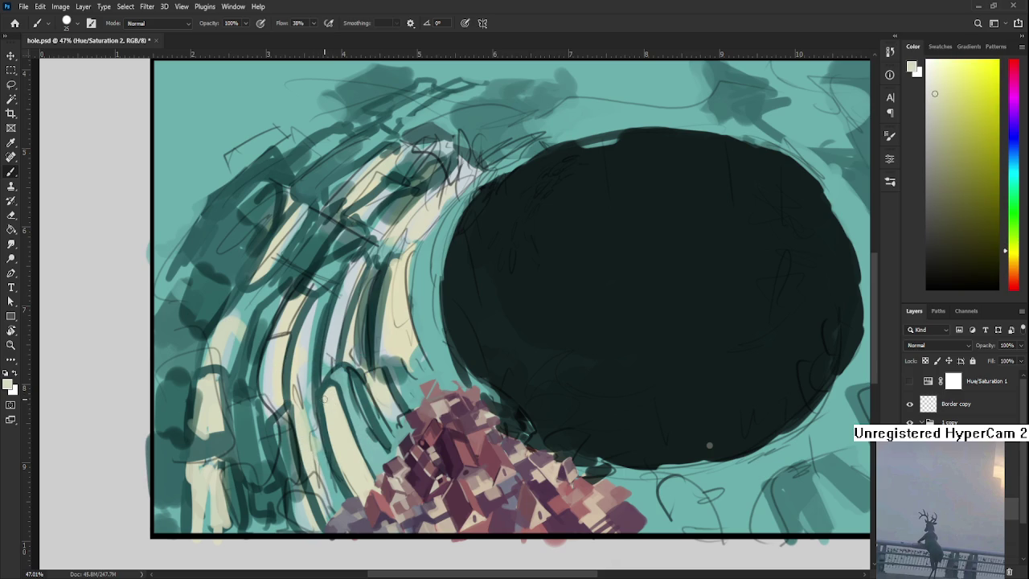
left_click(323, 397, "alt")
left_click(329, 394, "alt")
Refine the ridges with alternating dark and light teal strokes.
left_click(326, 414, "alt")
mouse_move(327, 414)
left_mouse_down()
mouse_move(312, 394)
mouse_move(308, 403)
left_mouse_up()
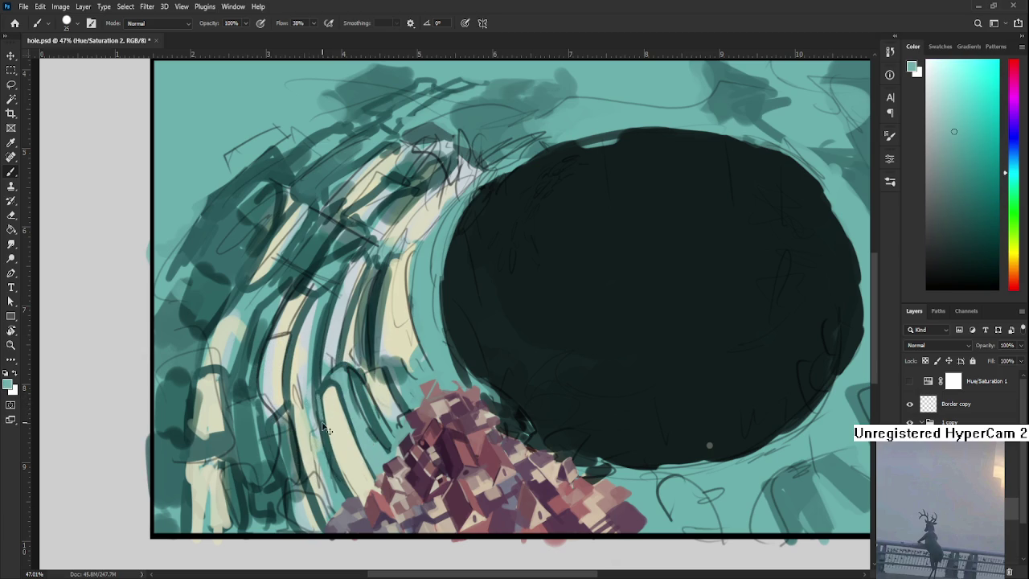
left_click(318, 391, "alt")
left_click(319, 391, "alt")
left_click(319, 394, "alt")
left_click_drag(321, 398, 317, 345)
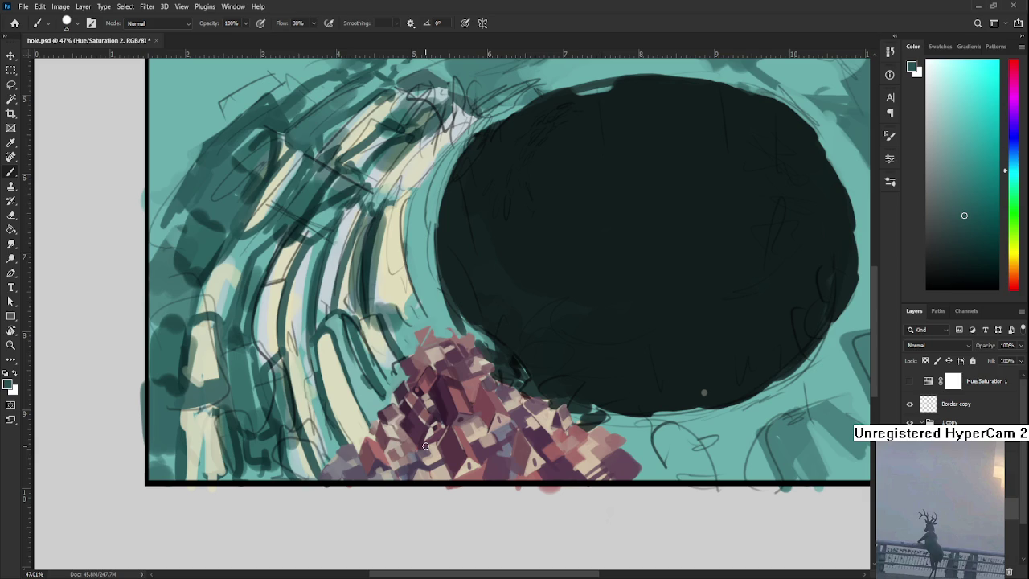
Shrink the brush to 10 px and paint dark purple, pinkish-brown and magenta house details.
left_click(442, 400, "alt")
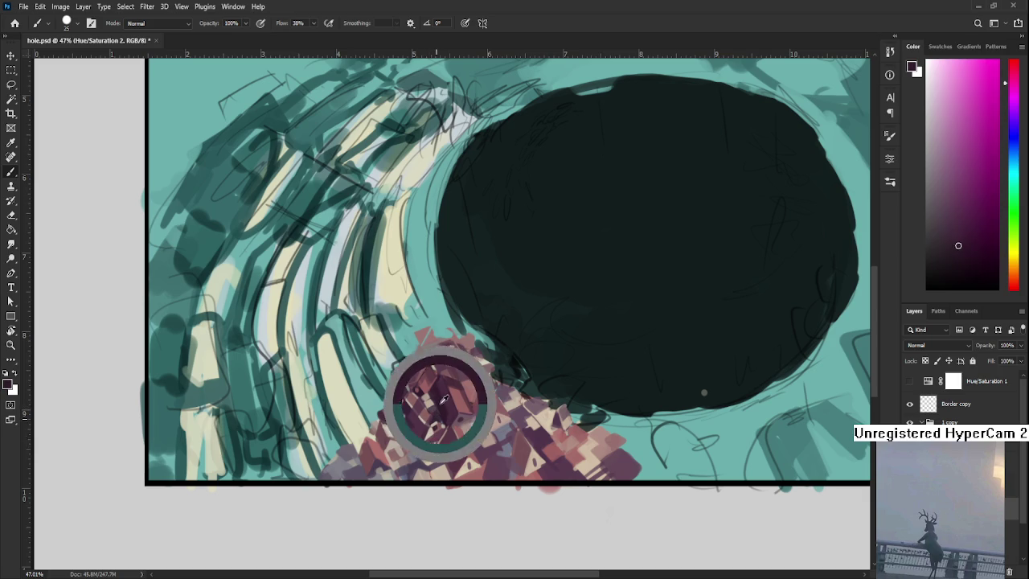
left_click(442, 394, "alt")
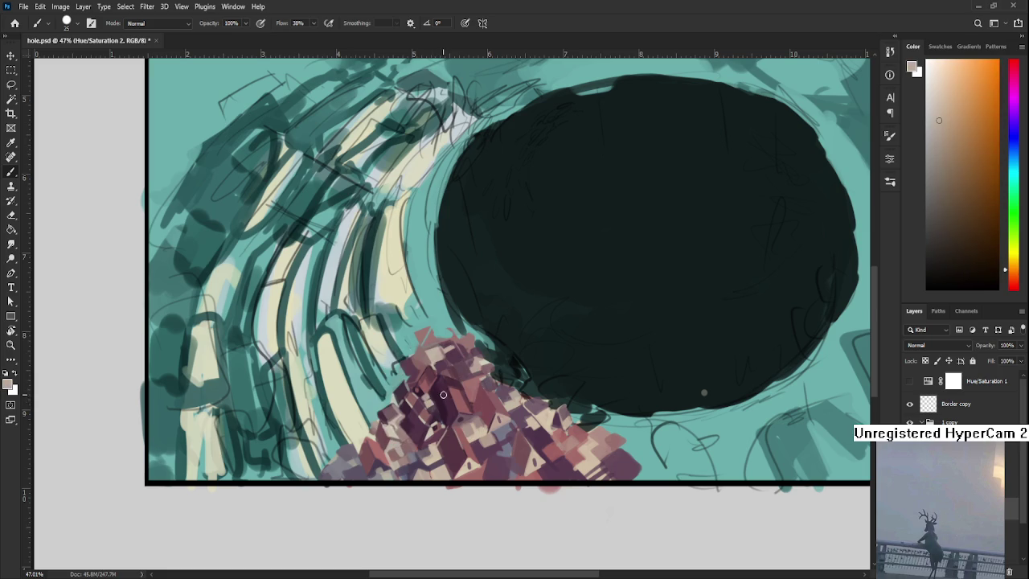
key("bracketleft")
key("bracketleft")
left_click(420, 399, "alt")
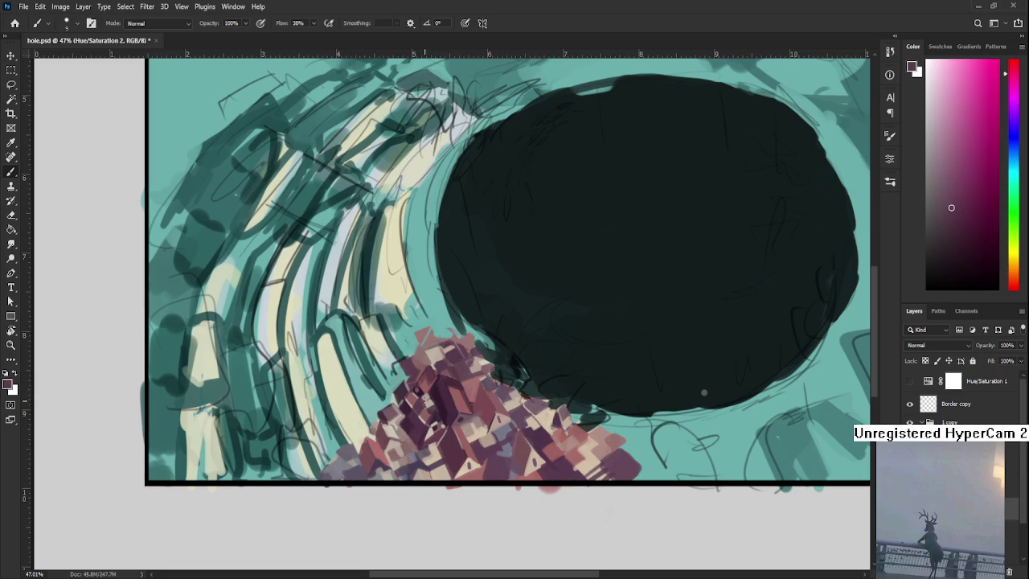
left_click(426, 397, "alt")
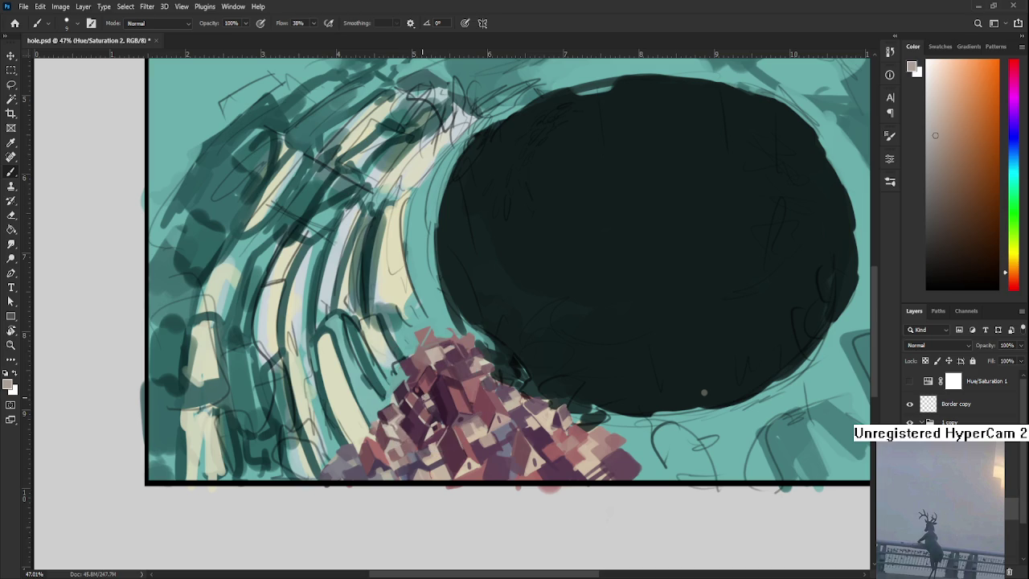
Add fine greyish-pink and dark magenta detail strokes on the houses.
left_click(424, 391, "alt")
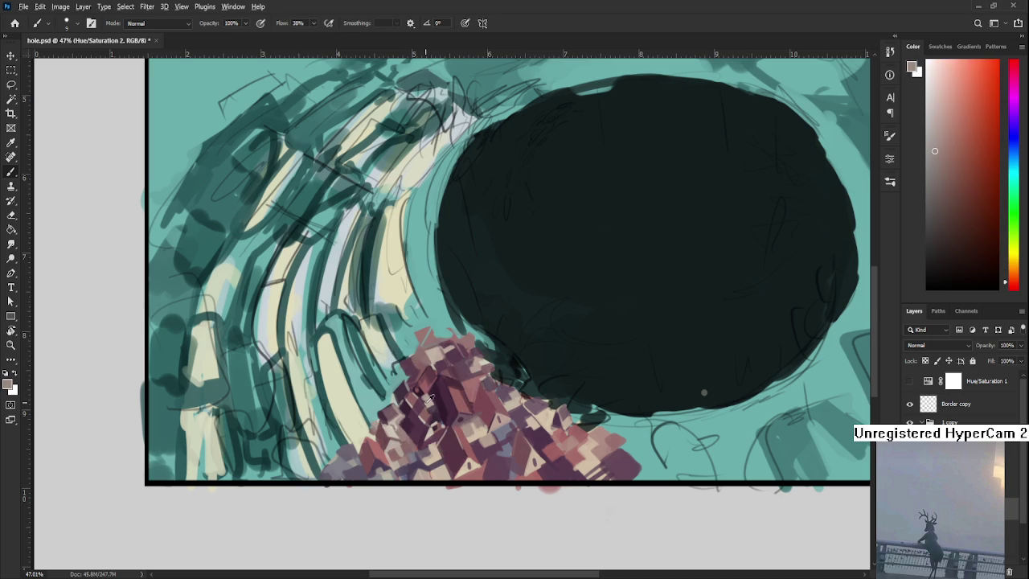
left_click(426, 395, "alt")
left_click(429, 393, "alt")
left_click(430, 394, "alt")
left_click(420, 393, "alt")
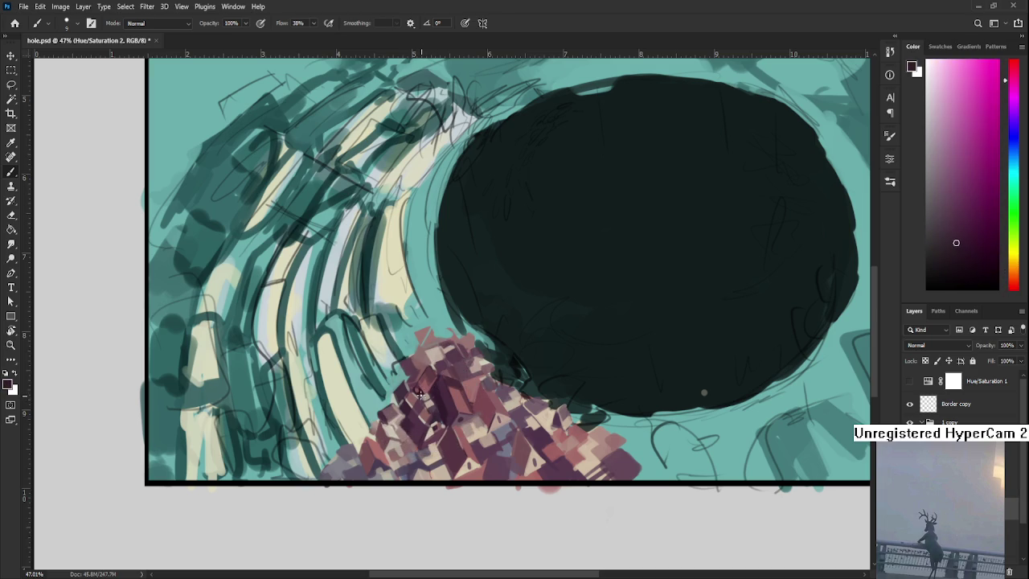
left_click(423, 402, "alt")
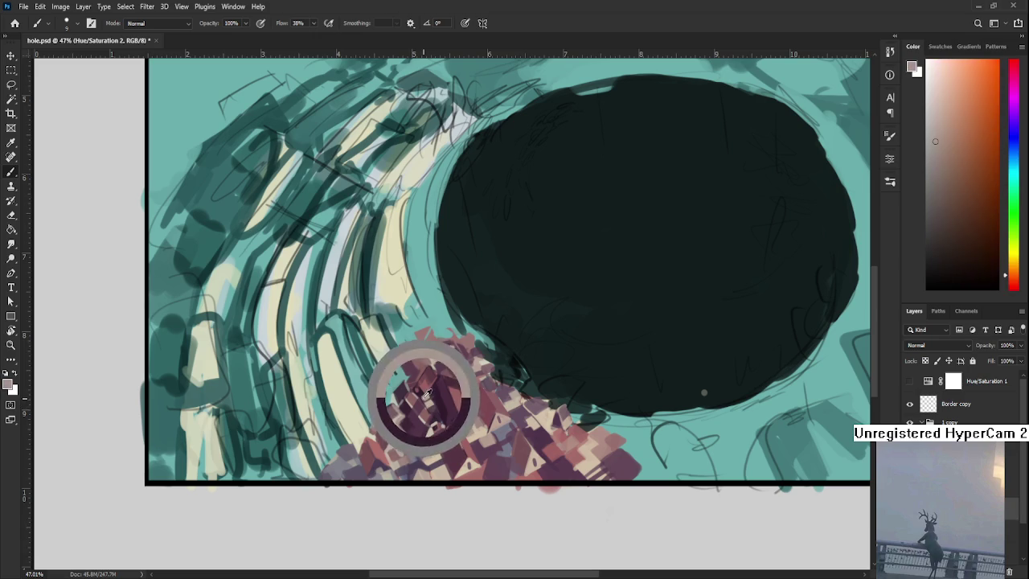
left_click_drag(432, 392, 418, 392, "alt")
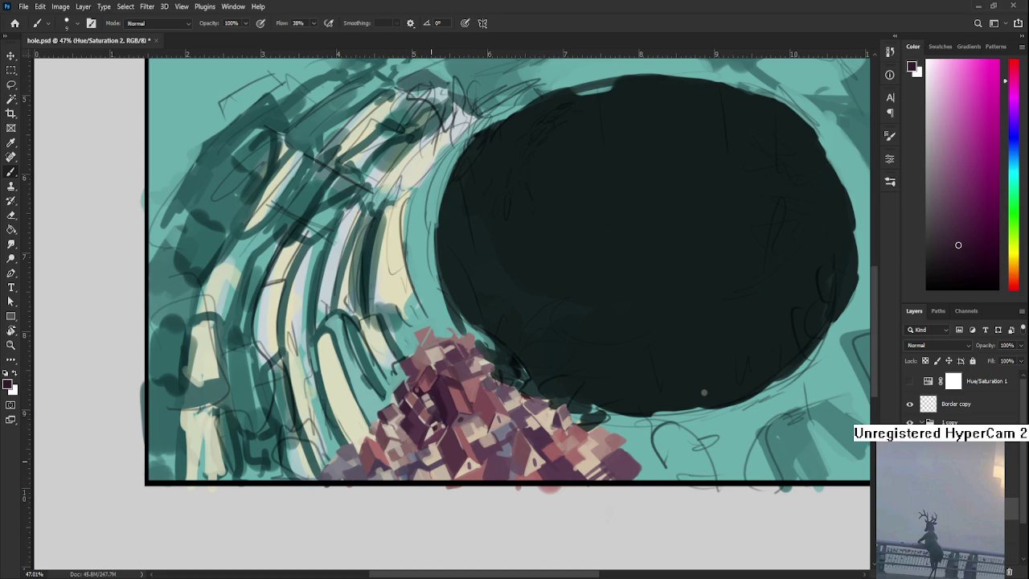
scroll(509, 420, "down", 3)
Recentre the zoomed view on the houses and sample a colour from them.
scroll(509, 420, "up", 5)
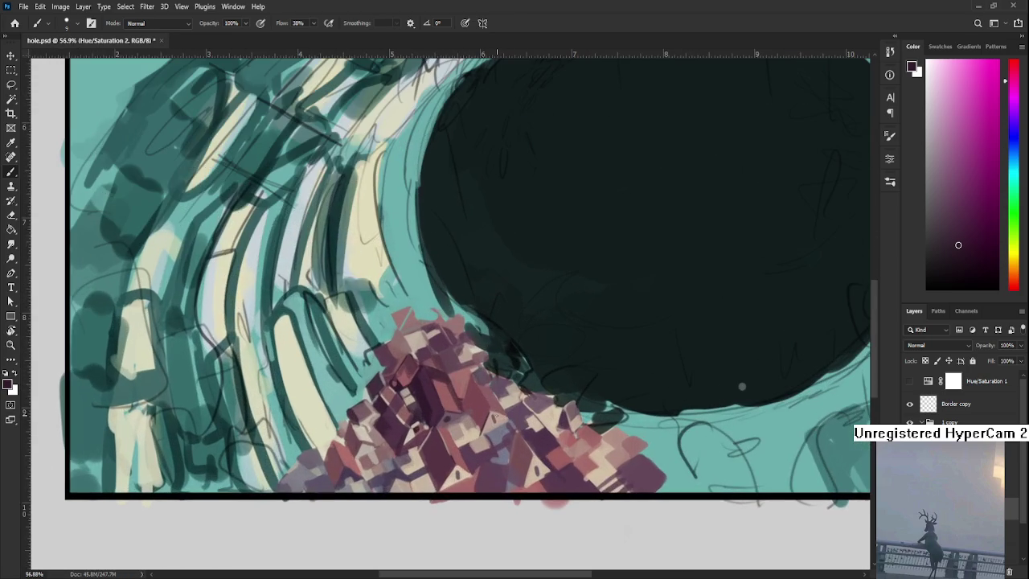
scroll(454, 386, "left", 1)
left_click_drag(466, 406, 458, 398, "alt")
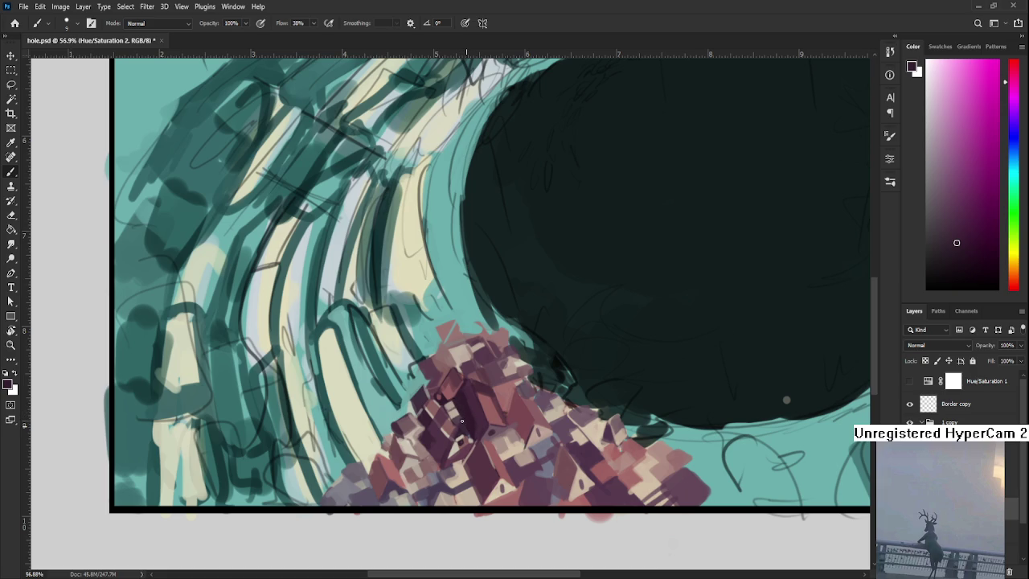
left_click(460, 420, "alt")
left_click(457, 420, "alt")
left_click_drag(418, 357, 478, 409)
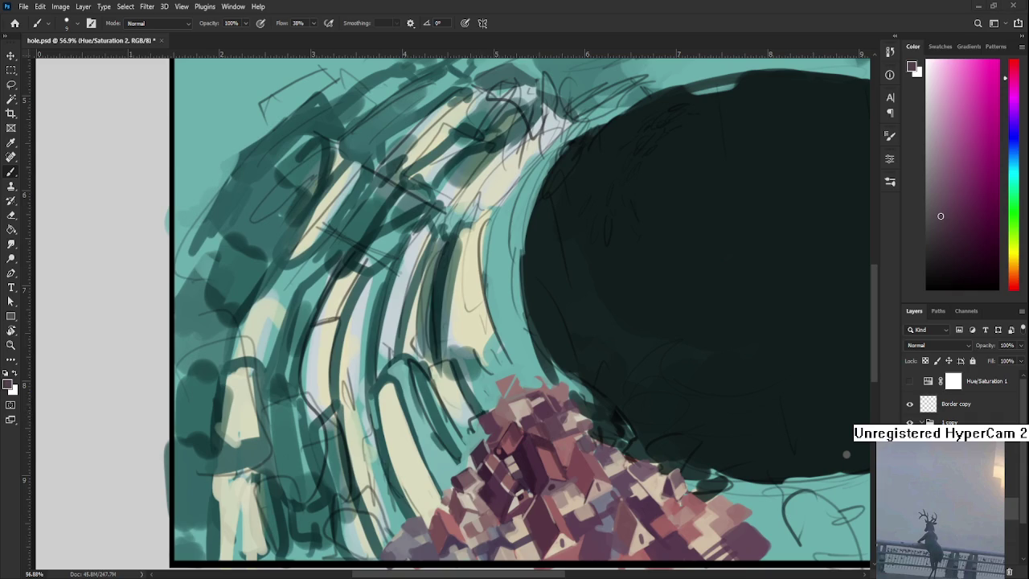
Sample several teal shades from the wave and its ridges.
left_click(387, 376, "alt")
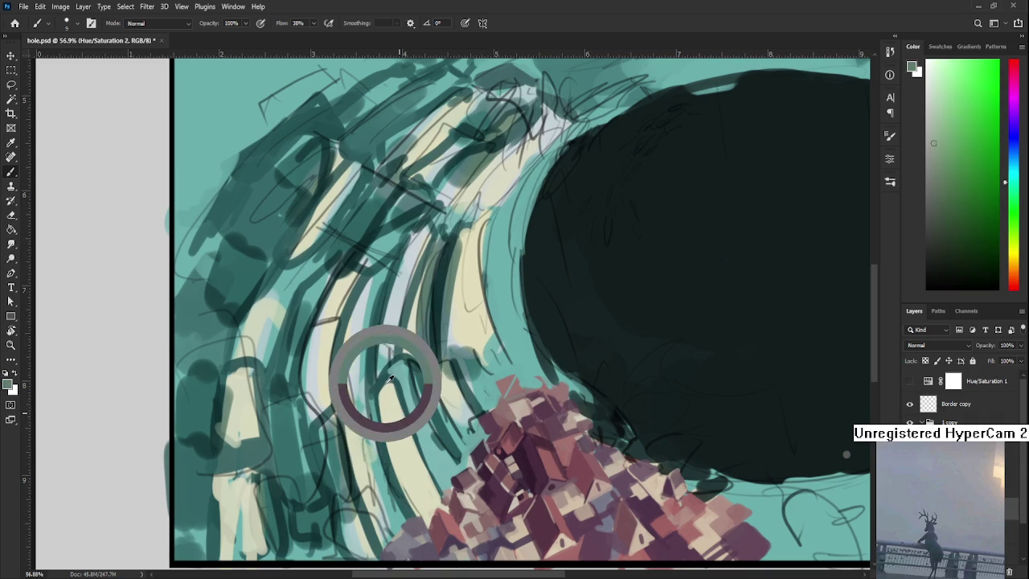
mouse_move(402, 389)
left_mouse_down()
mouse_move(434, 332)
mouse_move(425, 243)
left_mouse_up()
left_click(441, 301, "alt")
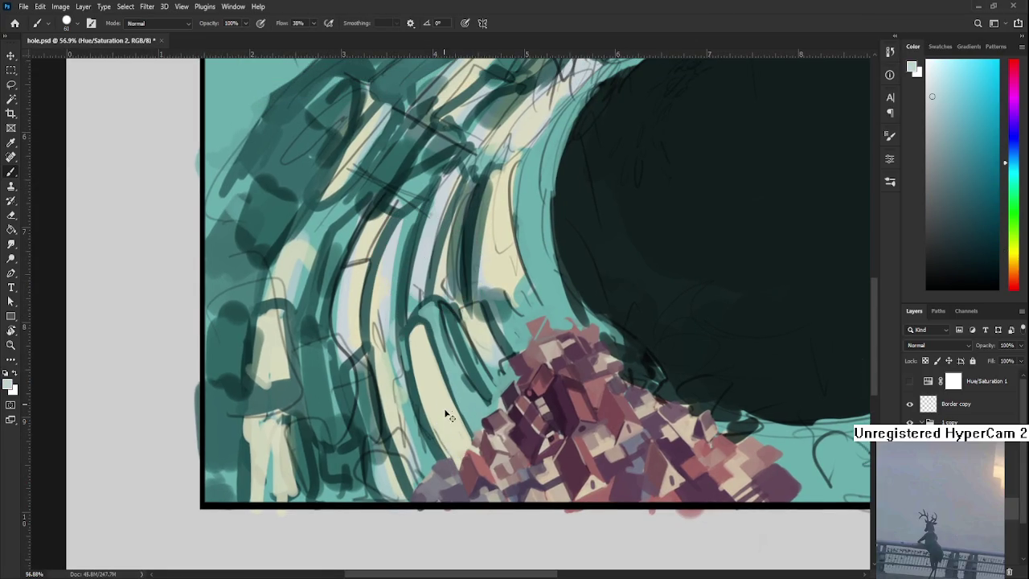
mouse_move(431, 401)
left_mouse_down()
mouse_move(451, 419)
mouse_move(441, 429)
left_mouse_up()
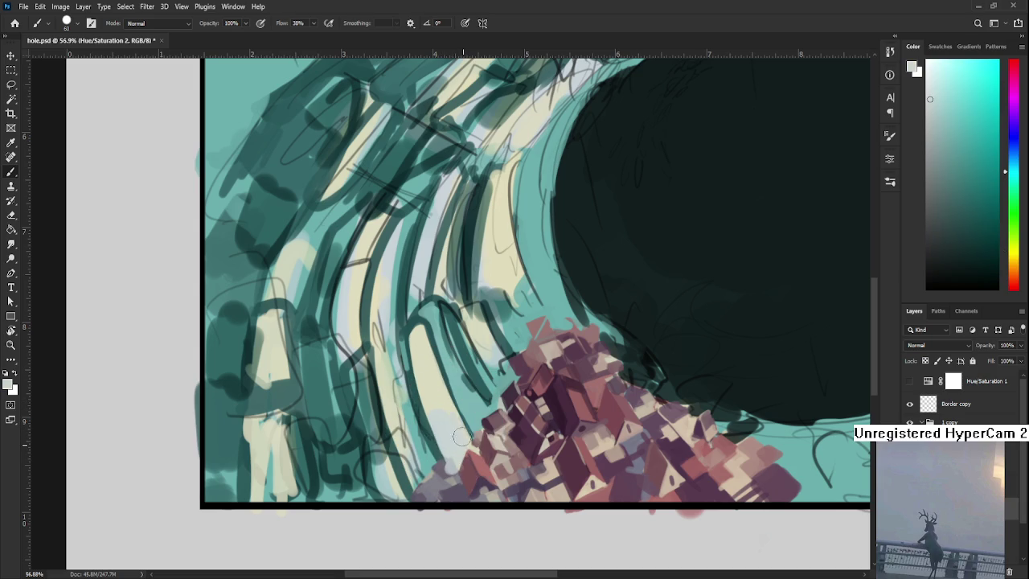
Pick pale cream and pale cyan from the ridge, then a teal near the house edge.
left_click(446, 397, "alt")
left_click(455, 436, "alt")
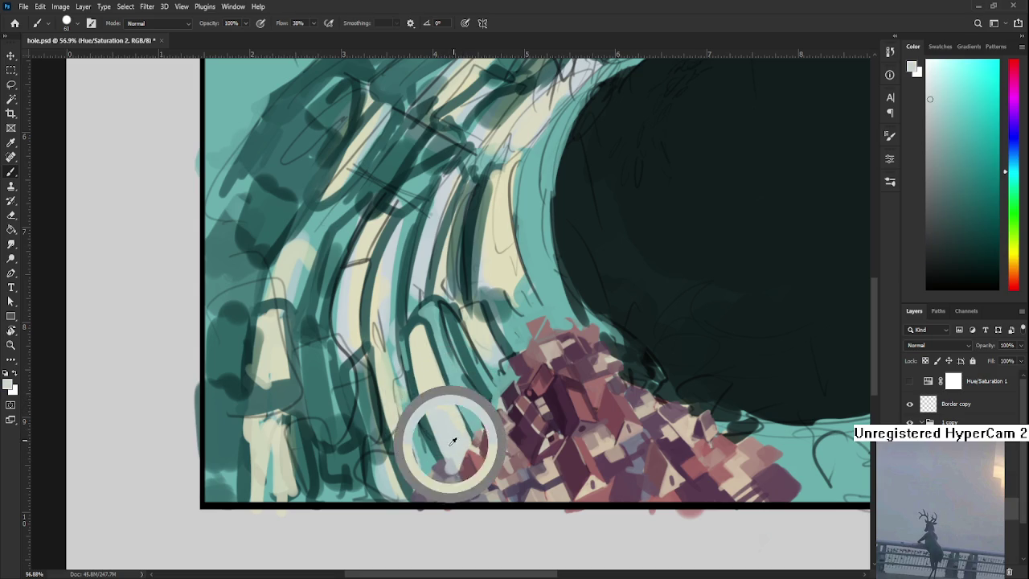
left_click(442, 390, "alt")
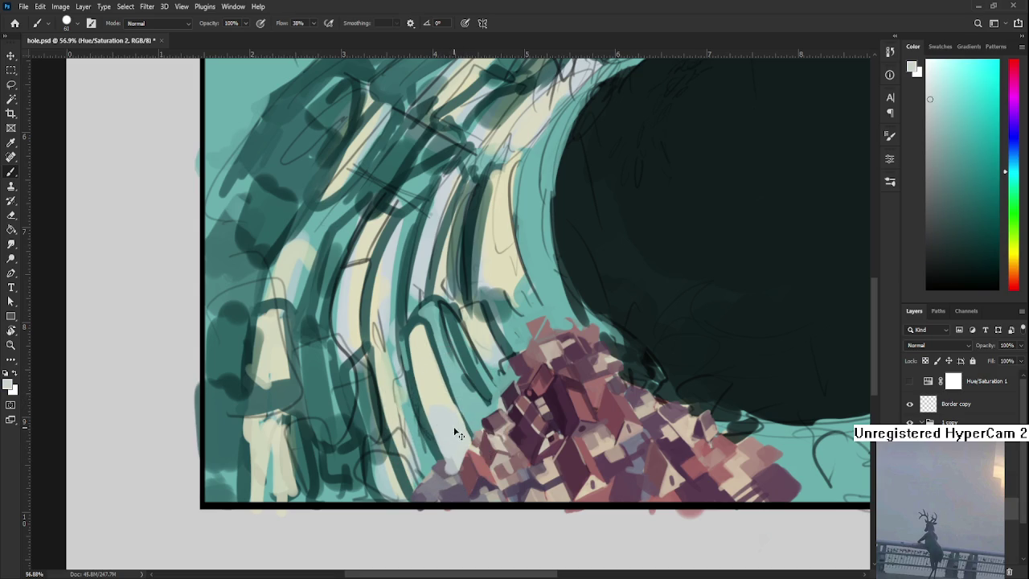
left_click(455, 415, "alt")
left_click(455, 416, "alt")
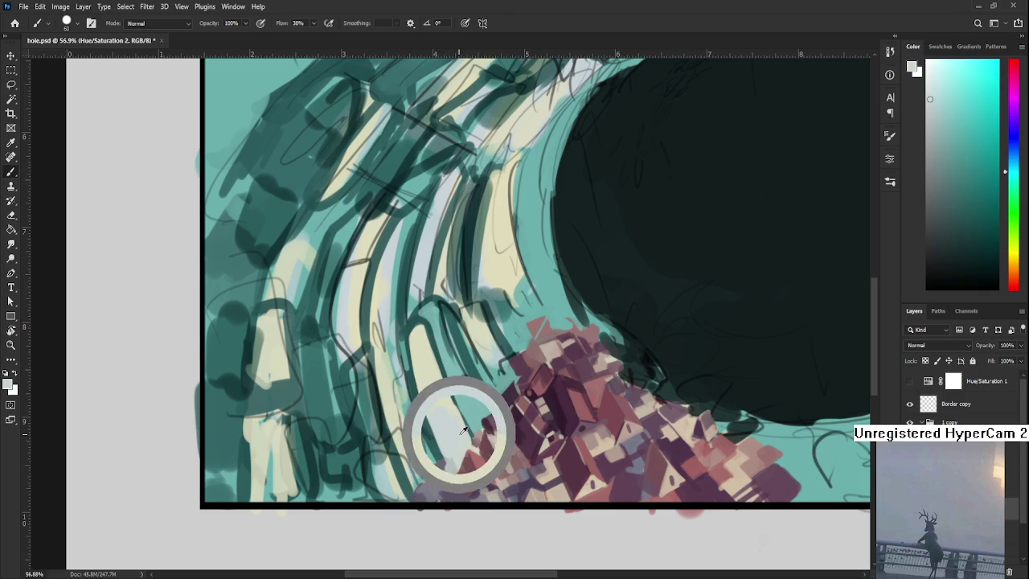
left_click_drag(455, 387, 419, 408)
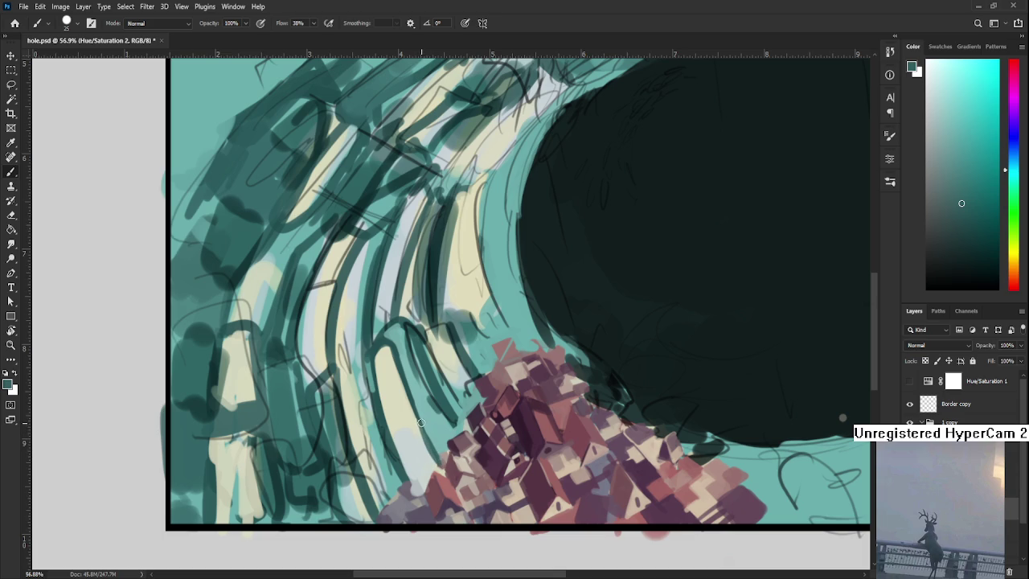
Paint lighter teal strokes on the ridge, then load a darker ridge teal.
left_click(414, 374, "alt")
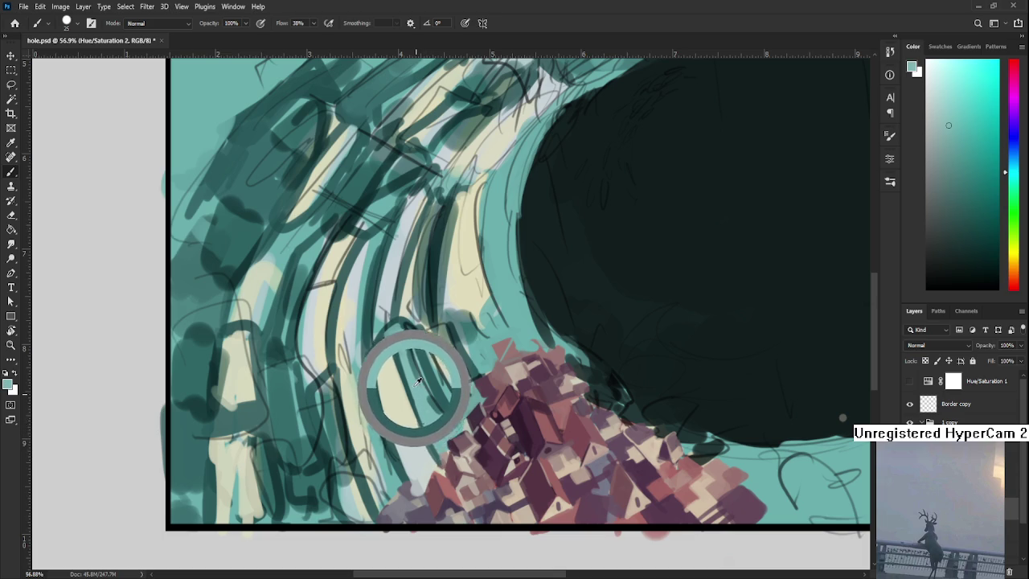
mouse_move(418, 387)
left_mouse_down()
mouse_move(418, 378)
mouse_move(420, 388)
left_mouse_up()
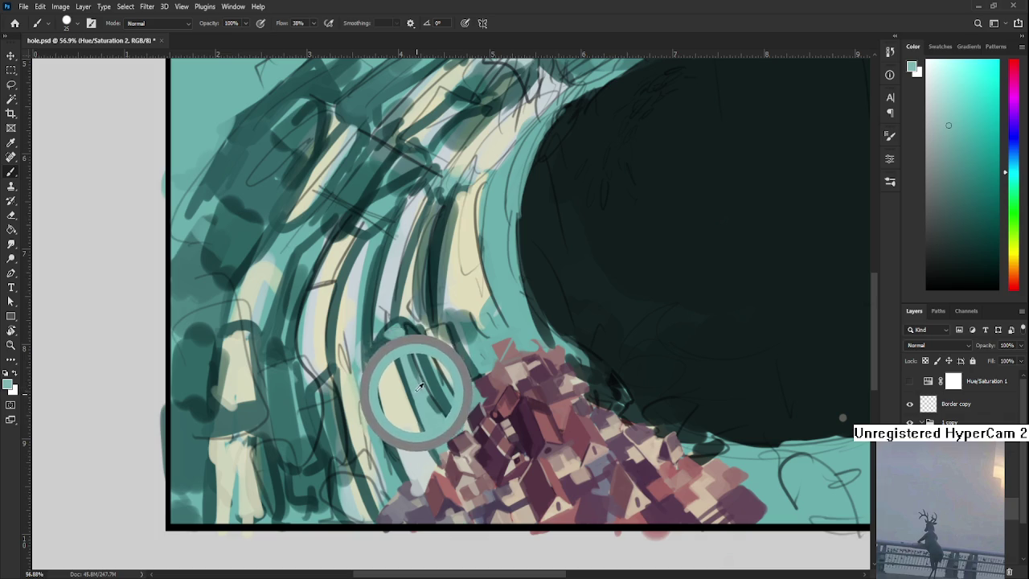
left_click_drag(421, 389, 419, 415)
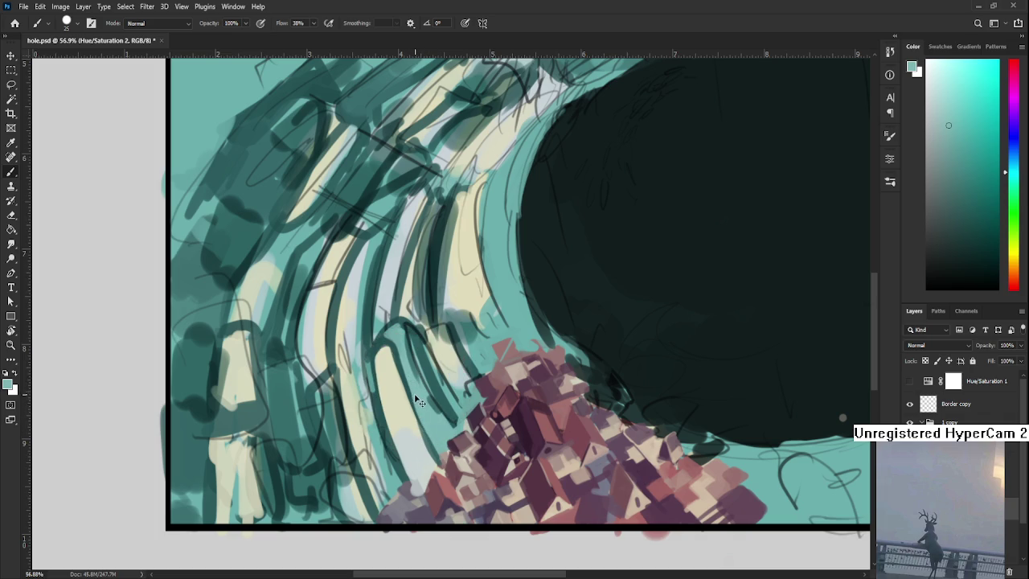
left_click(413, 378, "alt")
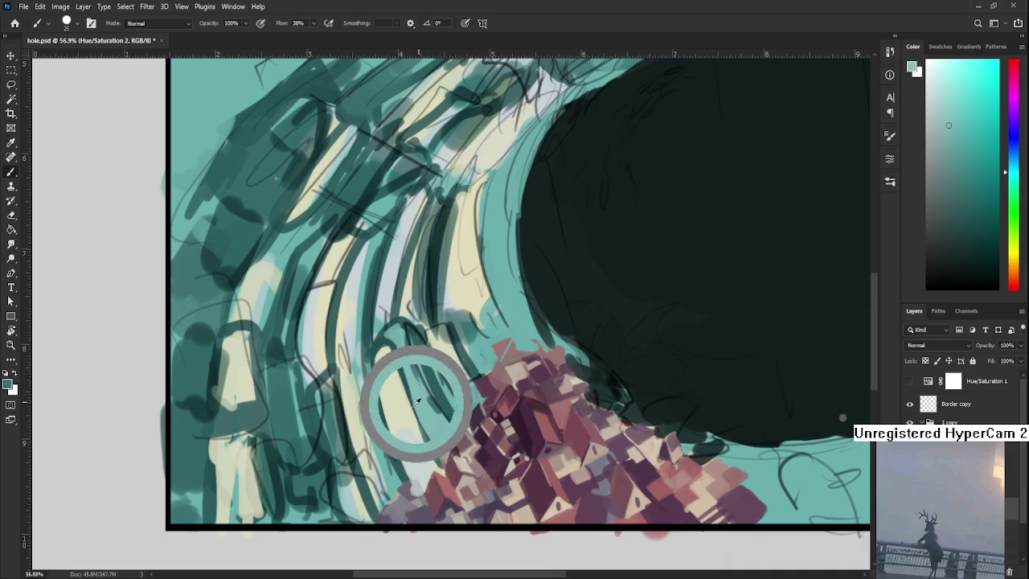
left_click(407, 384, "alt")
Shrink the brush to 9 px and sample pale cream, grey-teal and teal from the ridge.
key("bracketleft")
key("bracketleft")
key("bracketleft")
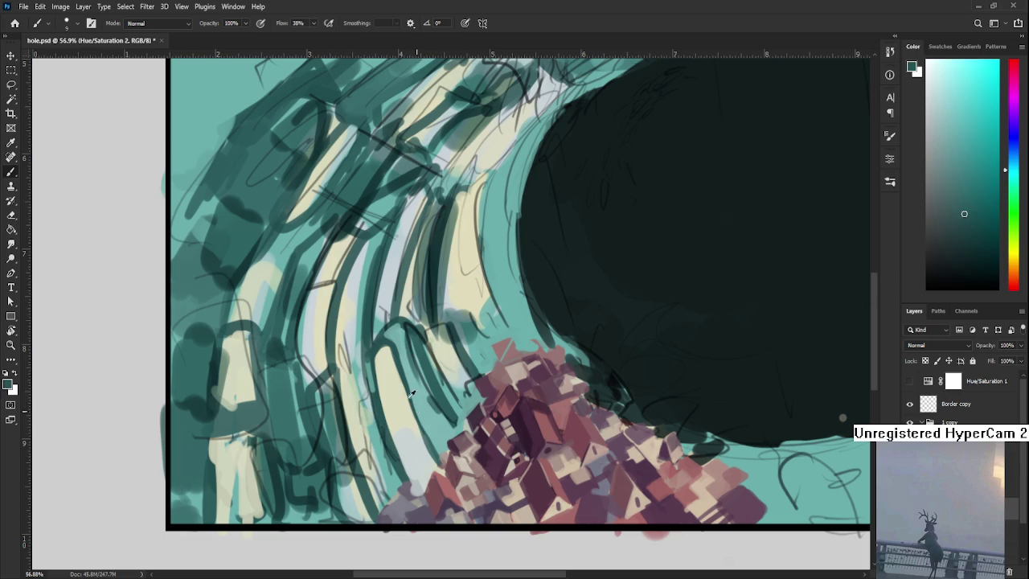
left_click(406, 386, "alt")
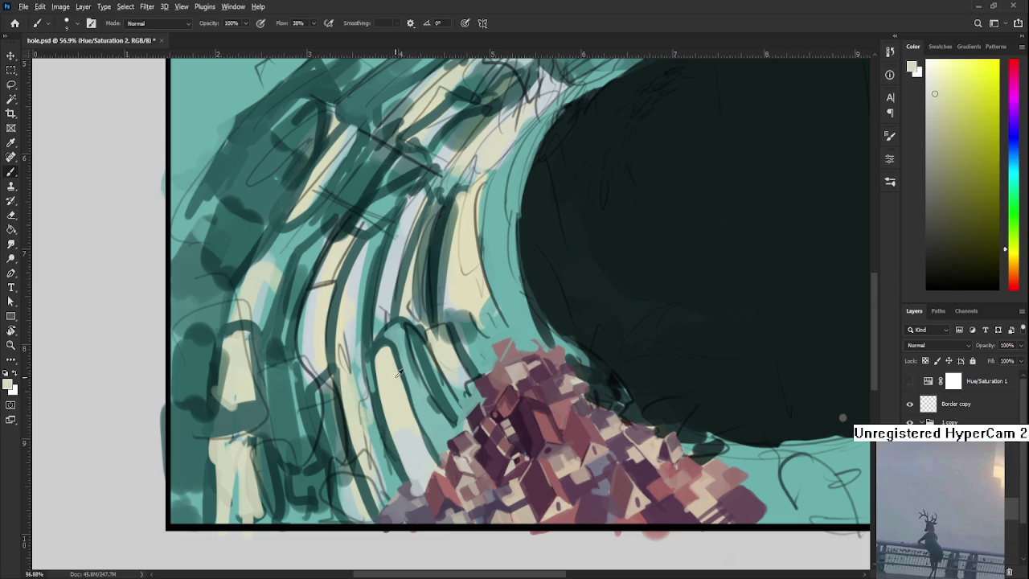
left_click(383, 380, "alt")
left_click(383, 377, "alt")
left_click(380, 357, "alt")
left_click(389, 340, "alt")
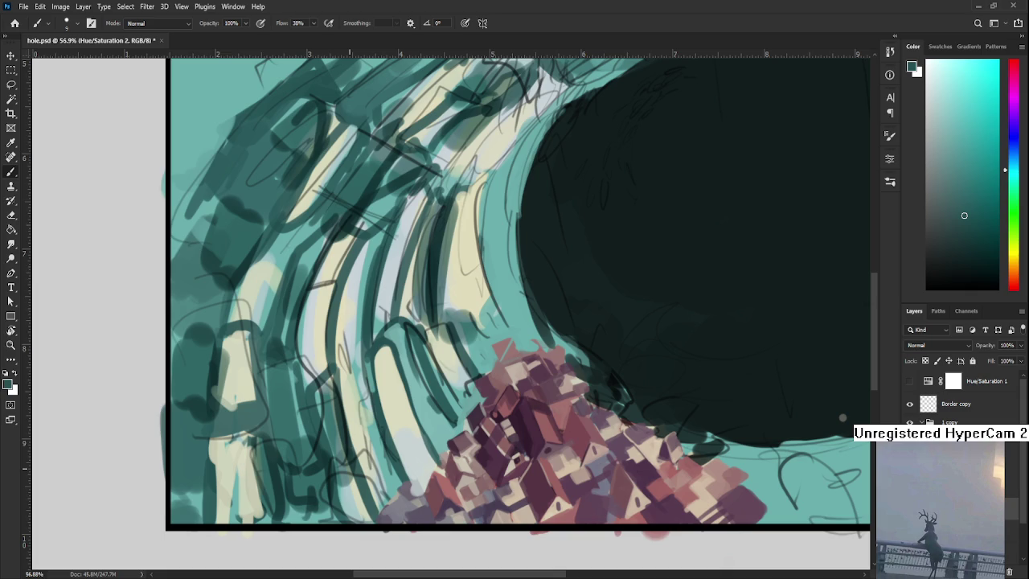
Tilt the view about 25° and paint cream over the light-blue ridge strip.
key("r")
mouse_move(508, 426)
left_mouse_down()
mouse_move(406, 386)
mouse_move(394, 498)
left_mouse_up()
left_click(406, 386, "alt")
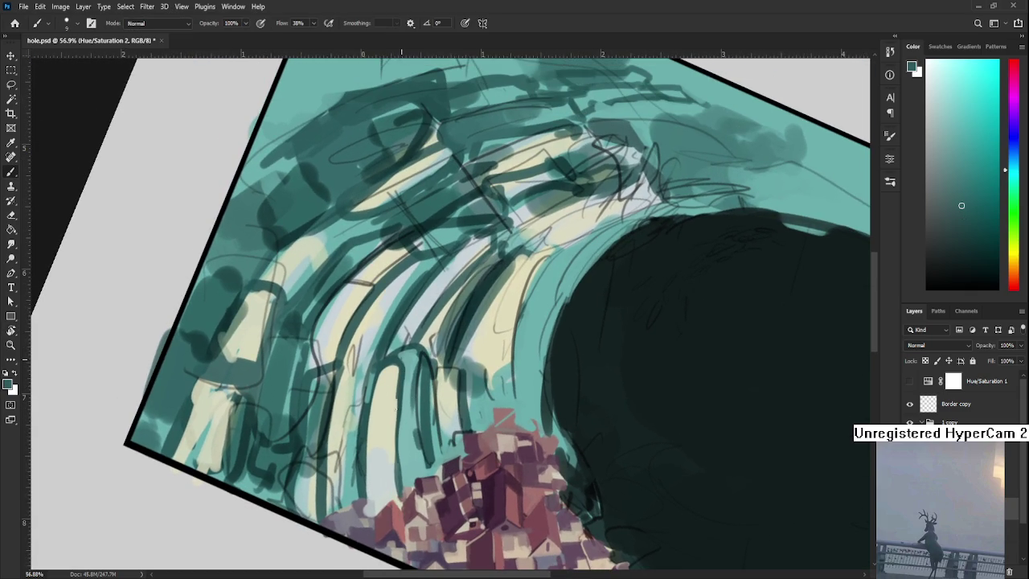
mouse_move(397, 438)
left_mouse_down()
mouse_move(397, 377)
mouse_move(392, 490)
left_mouse_up()
left_click(406, 377, "alt")
left_click(394, 387, "alt")
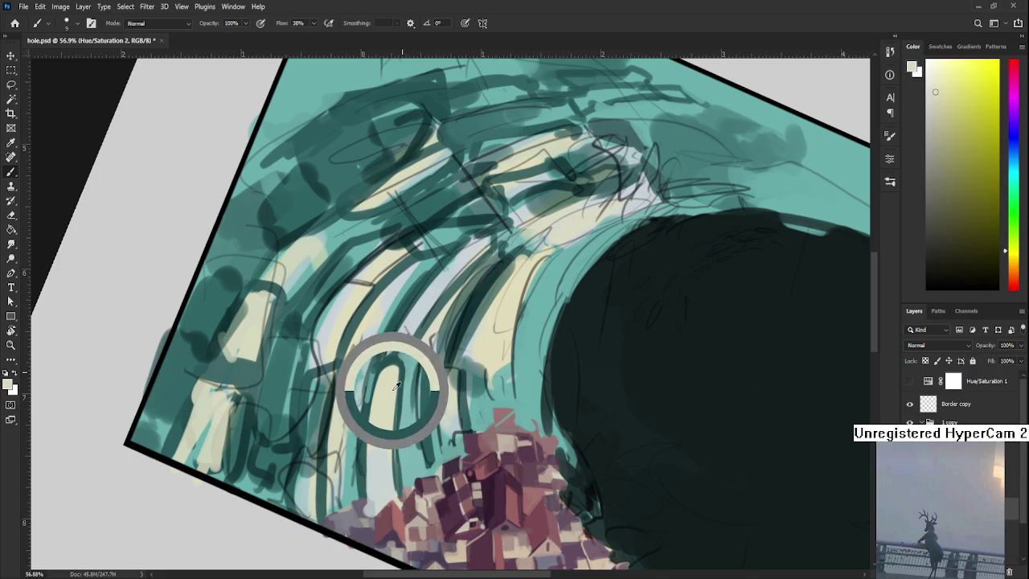
Redo the cream stroke down the ridge strip until it sits right.
key("ctrl+z")
left_click_drag(399, 368, 400, 500)
key("ctrl+z")
left_click_drag(403, 374, 395, 491)
Fit the whole illustration on screen and level the canvas rotation.
key("ctrl+0")
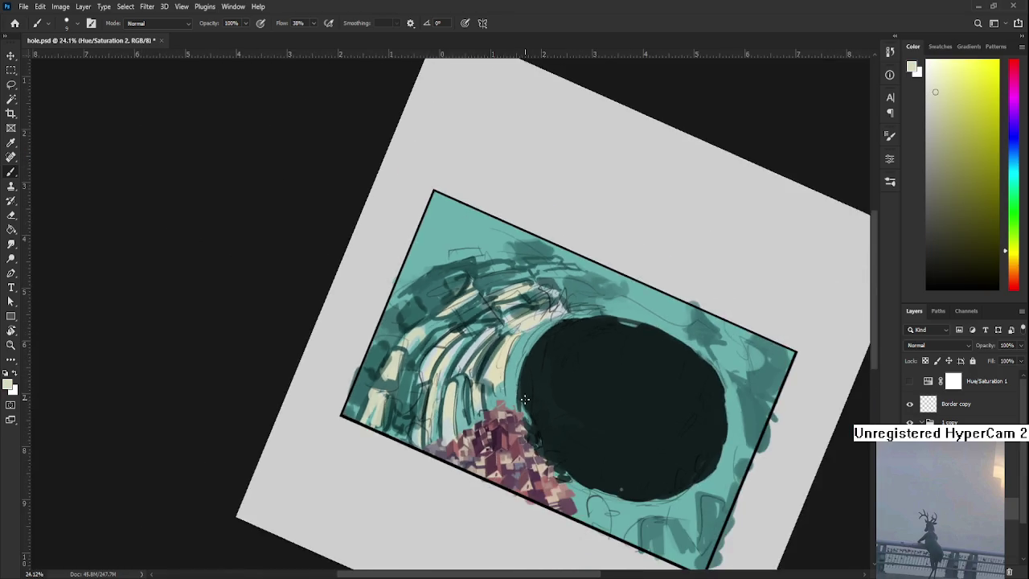
key("r")
left_click_drag(546, 434, 578, 412)
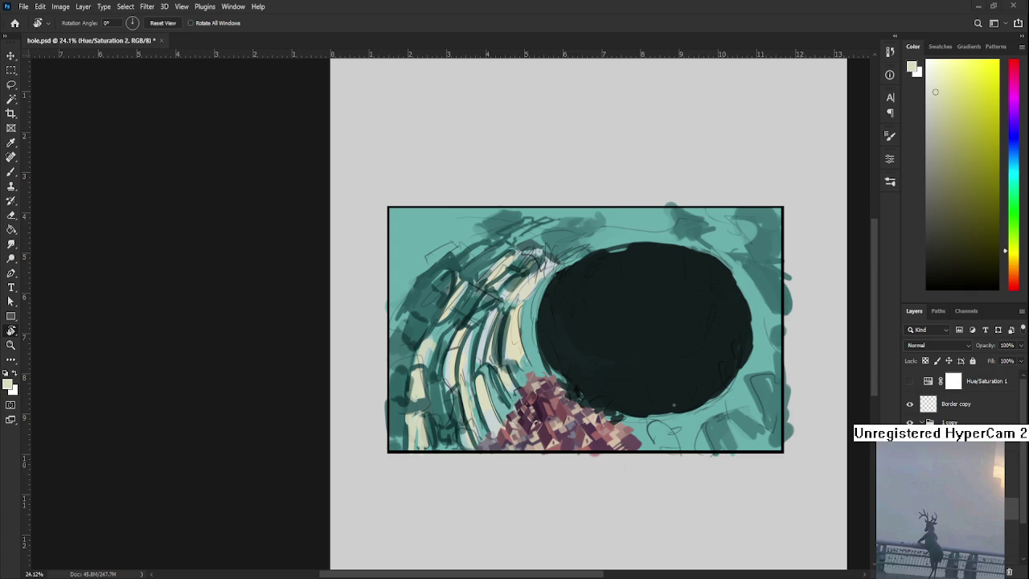
Zoom in on the ridges and houses and paint more strokes with the Brush tool.
scroll(535, 443, "up", 5)
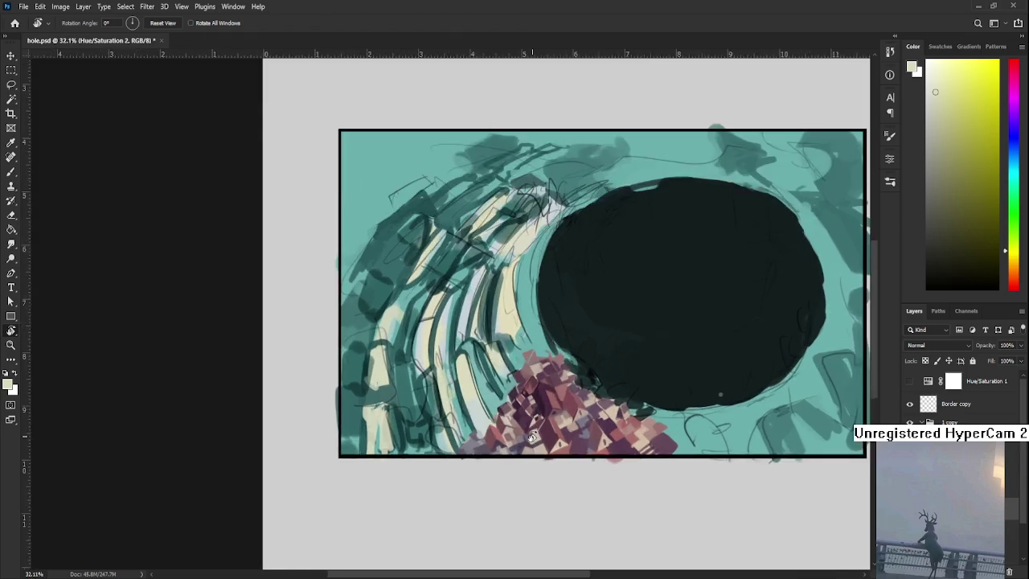
left_click_drag(520, 444, 505, 491)
key("b")
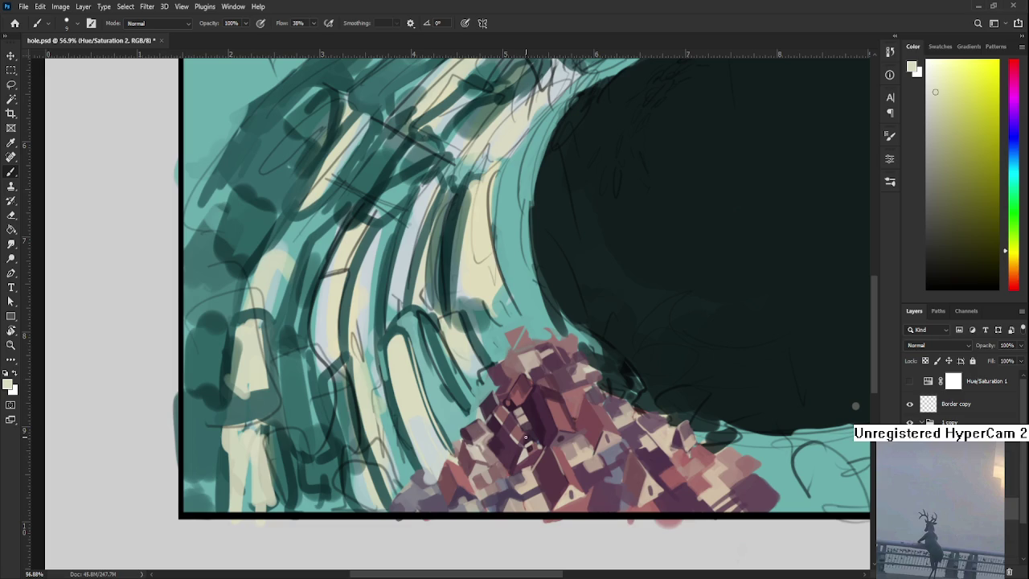
scroll(436, 407, "up", 2)
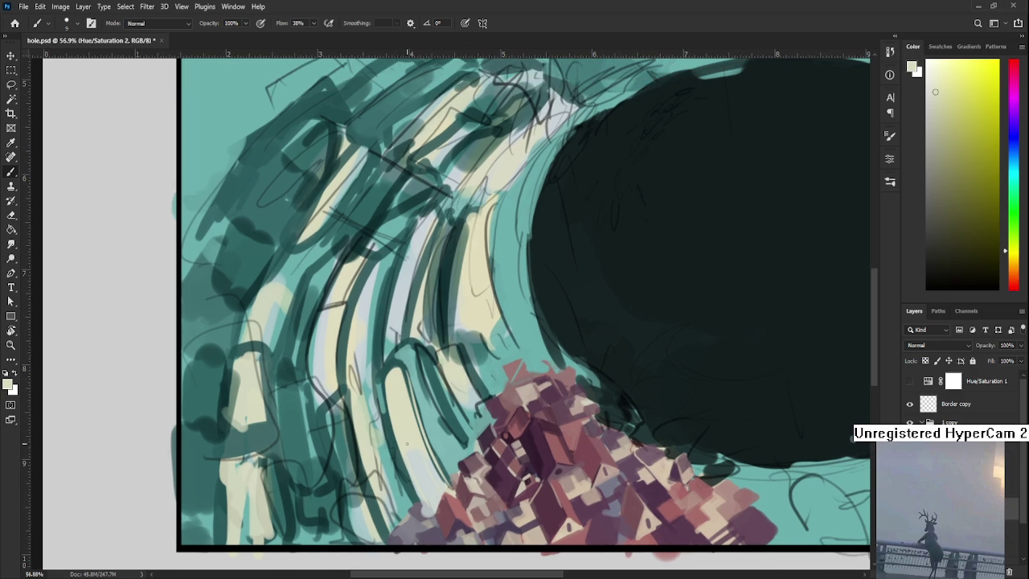
Enlarge the brush and sample pale cyan, green, pale yellow and pale green from the ridge.
left_click(410, 453, "alt")
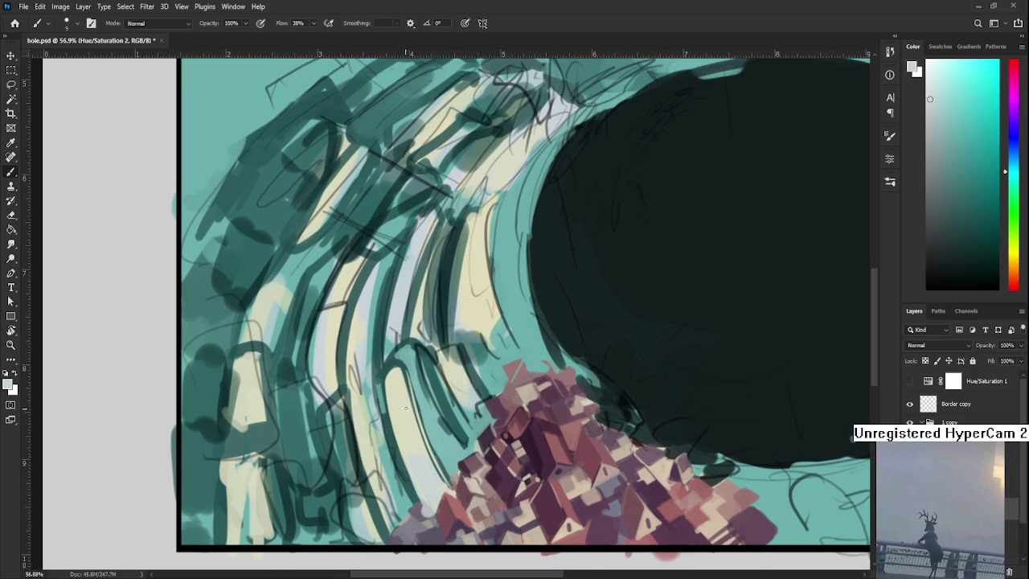
key("bracketright")
key("bracketright")
key("bracketright")
left_click(396, 404, "alt")
left_click(394, 406, "alt")
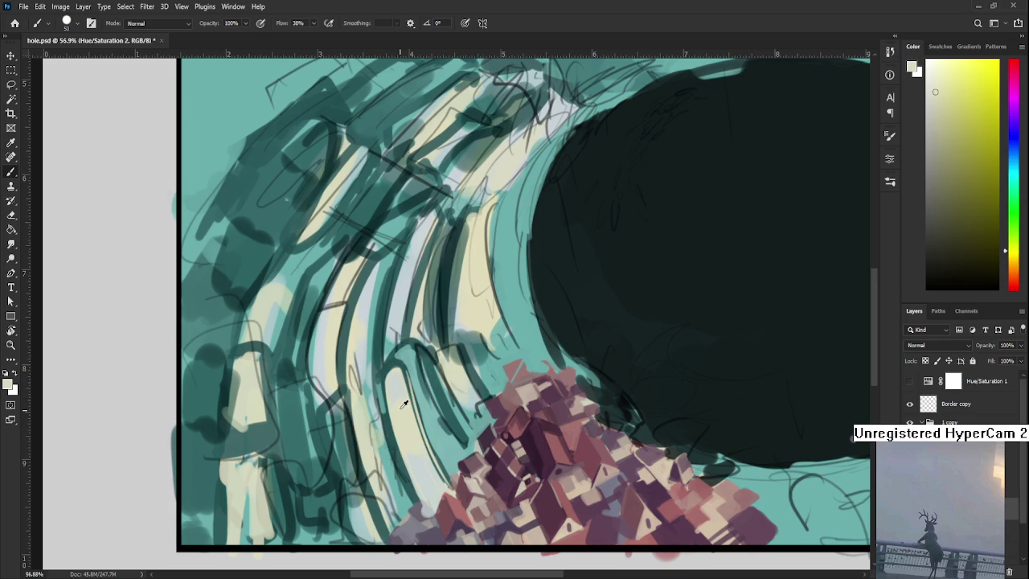
left_click(404, 410, "alt")
left_click(406, 408, "alt")
left_click(398, 394, "alt")
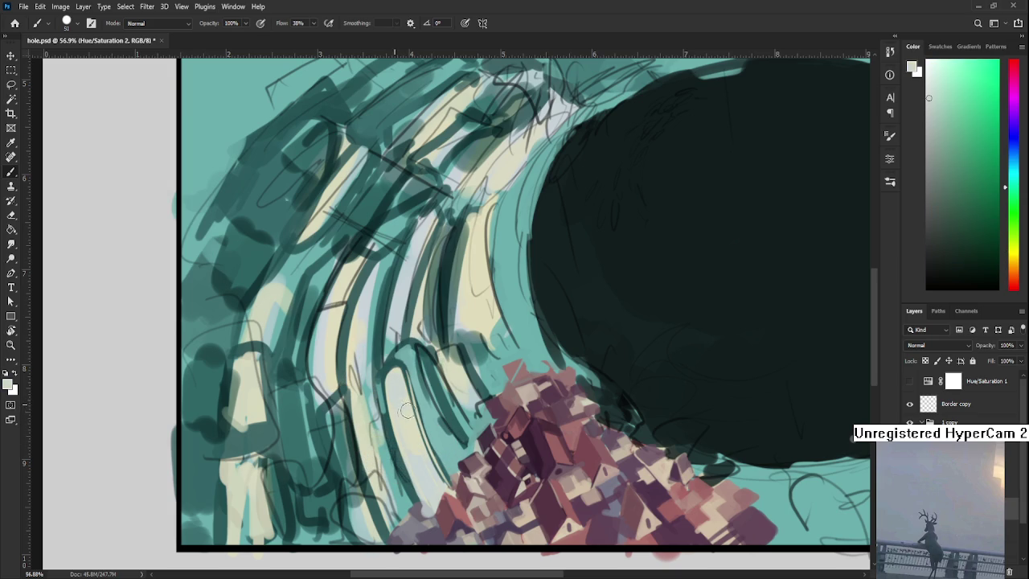
Bring the ridges beside the houses back into view and sample light cyan and rooftop purple.
left_click_drag(412, 430, 401, 418)
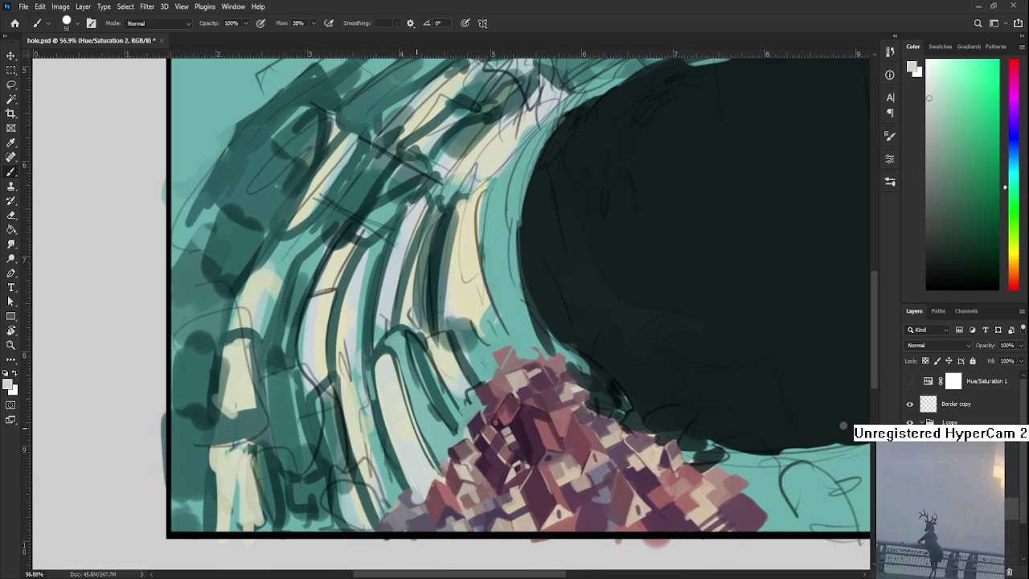
scroll(394, 349, "down", 3)
scroll(393, 350, "down", 3)
scroll(421, 413, "up", 3)
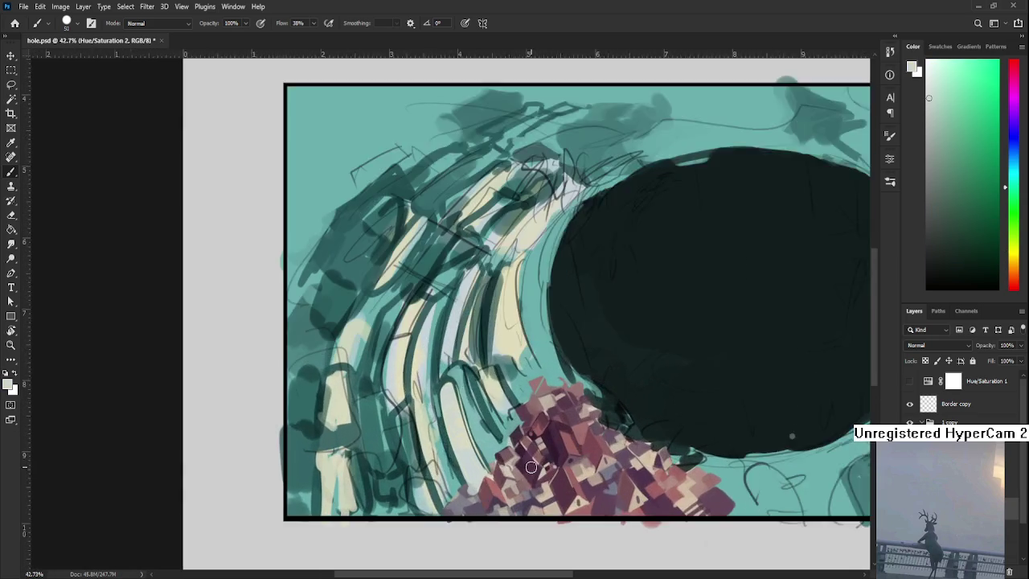
left_click_drag(428, 445, 371, 452)
left_click(367, 494, "alt")
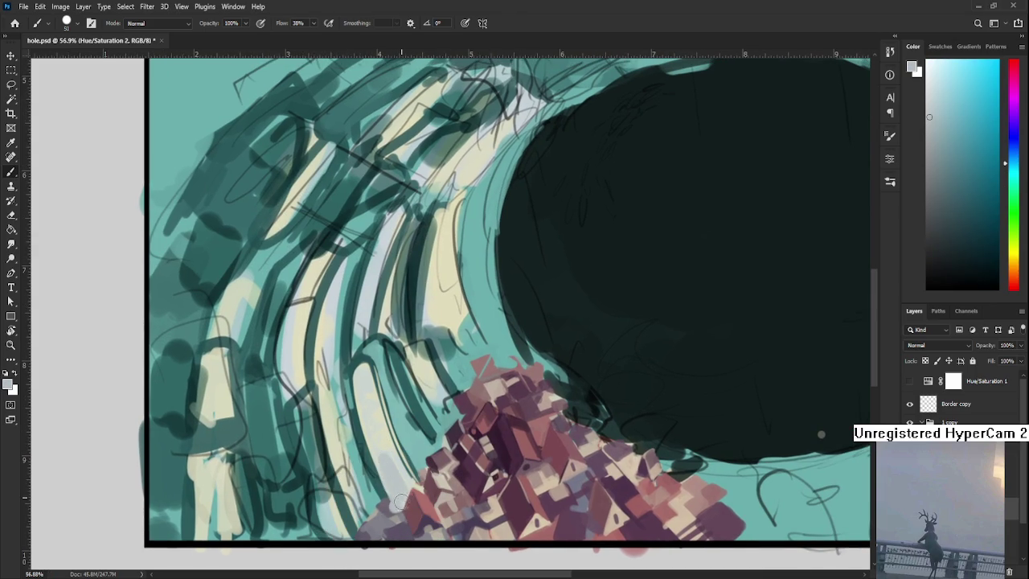
left_click(394, 494, "alt")
Paint a soft stroke from the wave toward the houses with a slightly smaller brush.
key("bracketleft")
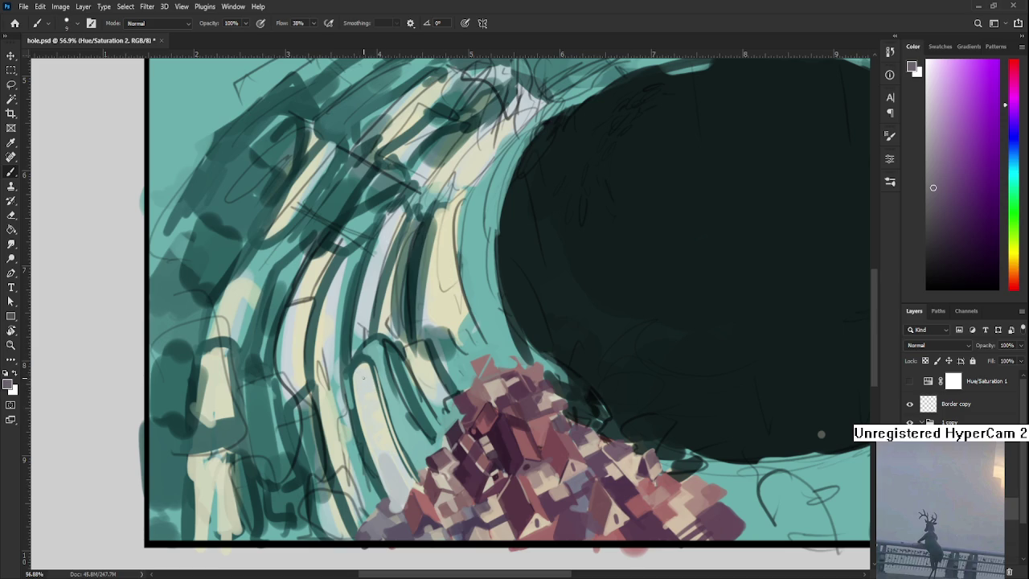
left_click_drag(354, 376, 395, 502)
key("bracketright")
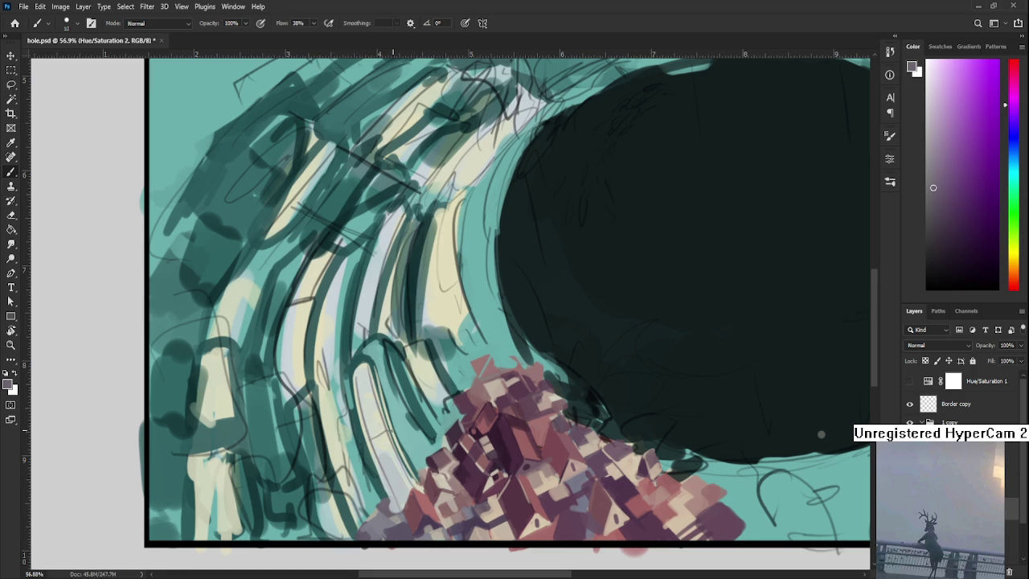
left_click_drag(821, 433, 823, 452)
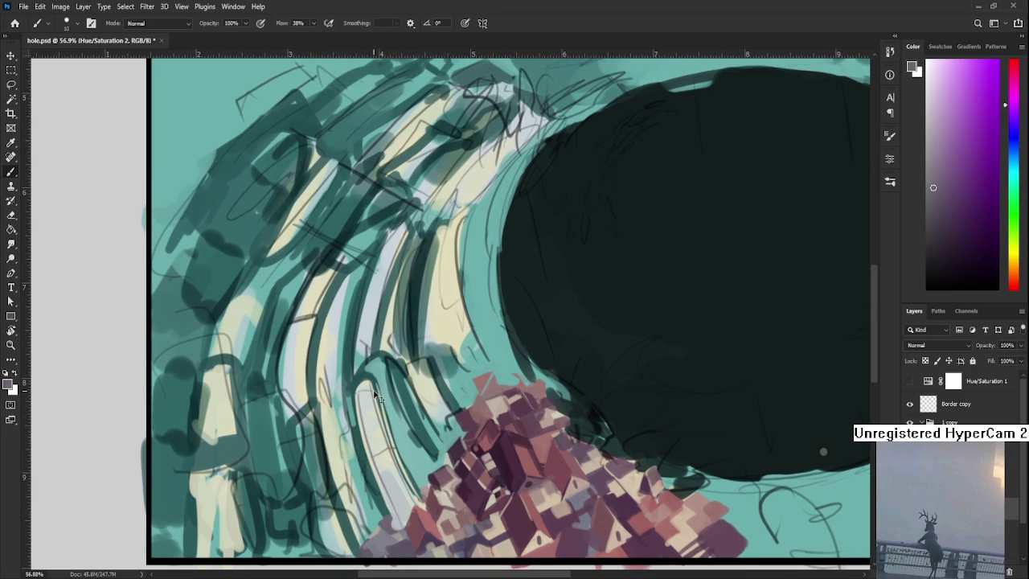
mouse_move(386, 451)
left_mouse_down()
mouse_move(382, 413)
mouse_move(449, 435)
left_mouse_up()
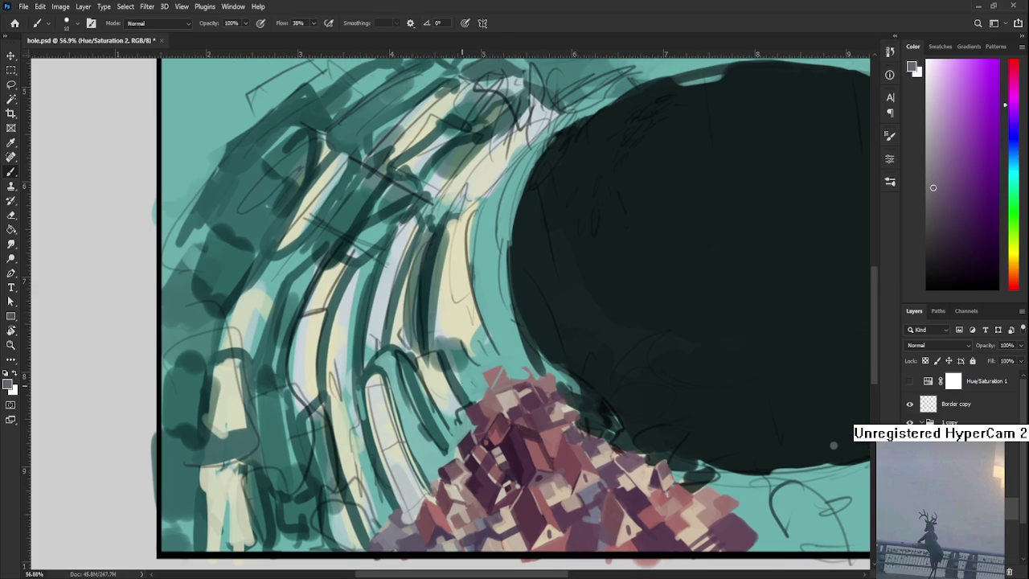
scroll(467, 355, "down", 5)
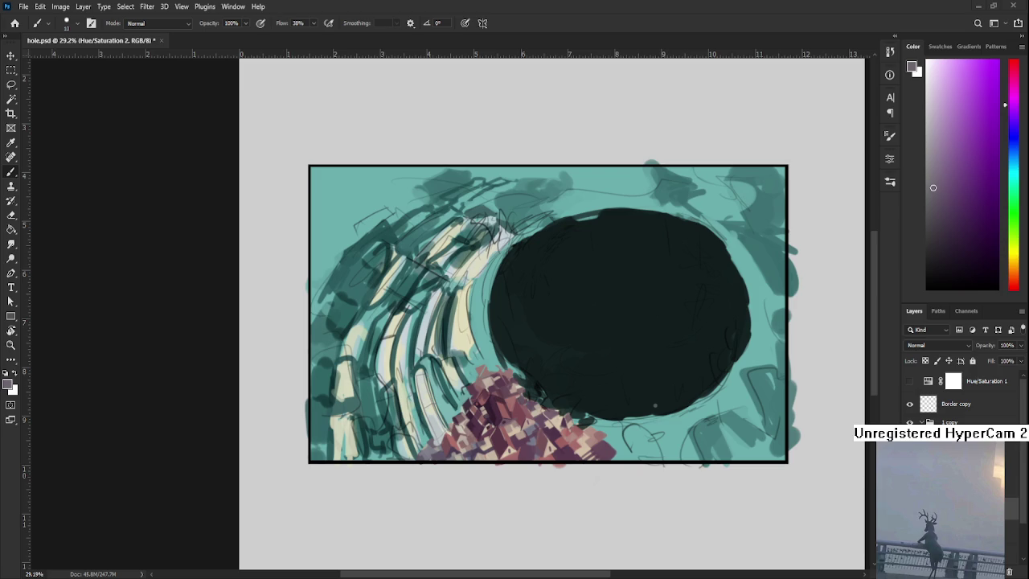
Sample teal from the wave's left side and paint a short dark stroke with a size 30 brush.
scroll(392, 374, "up", 2)
scroll(392, 373, "up", 2)
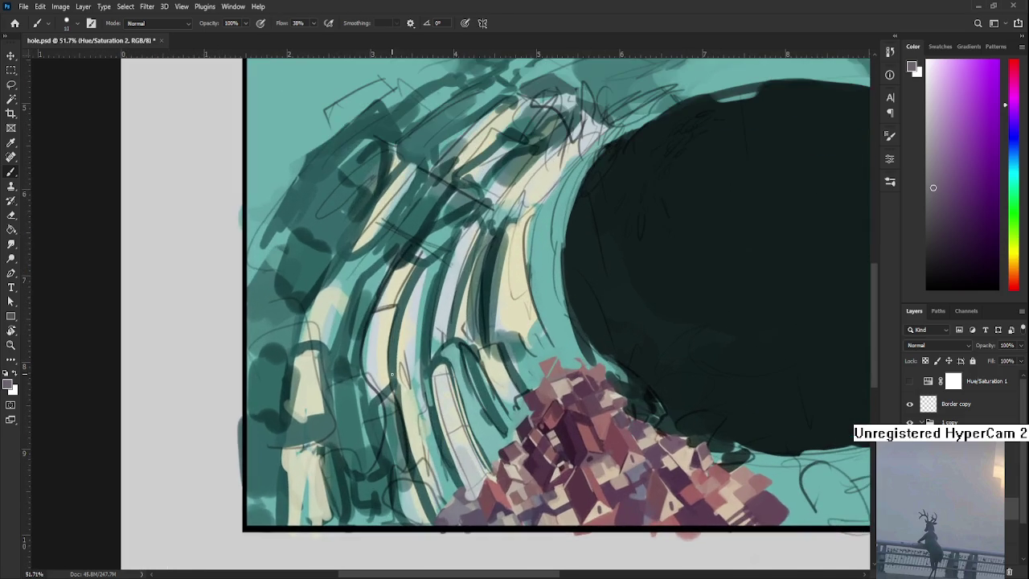
left_click_drag(486, 466, 414, 449)
left_click(378, 424, "alt")
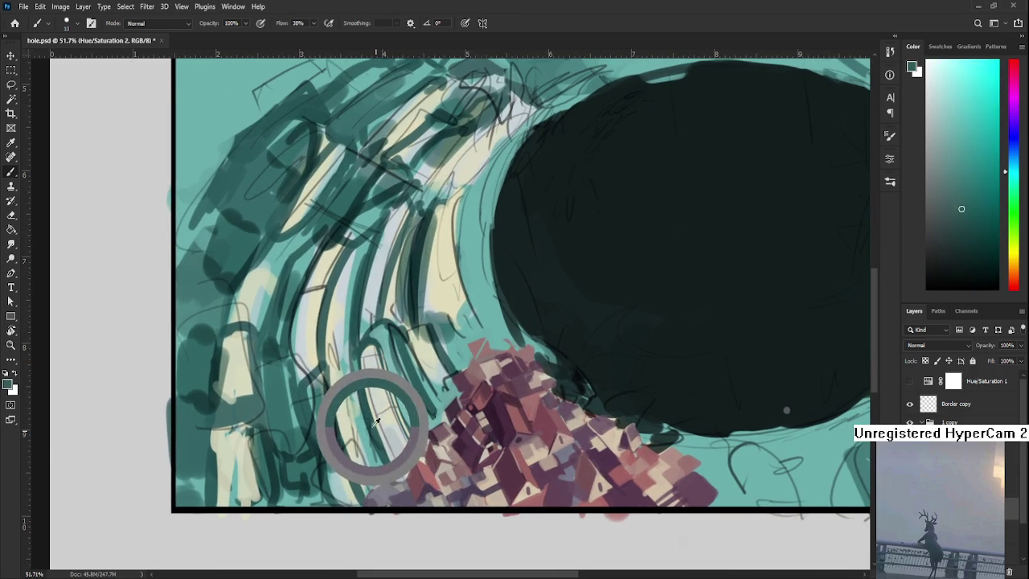
key("bracketright")
key("bracketright")
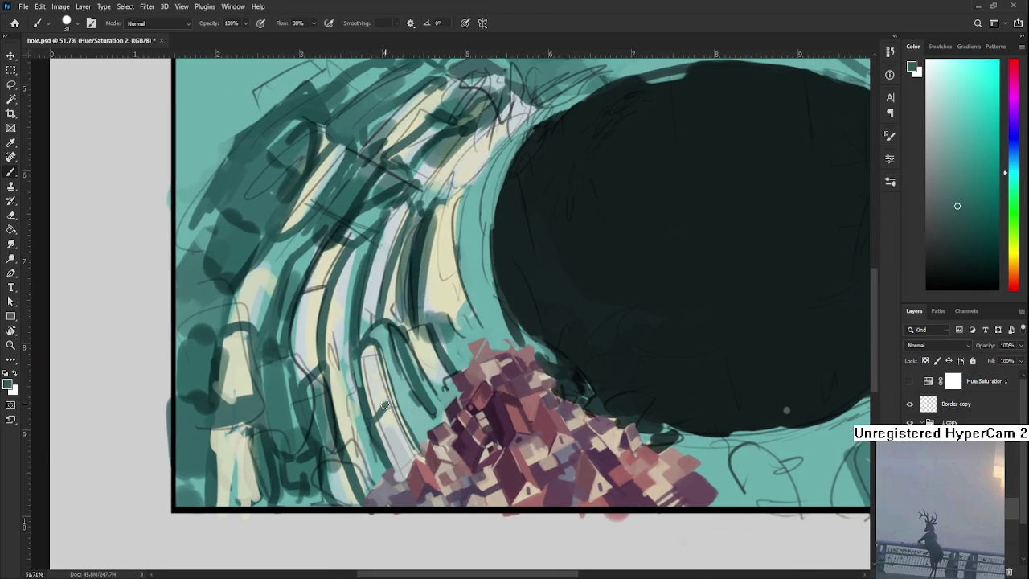
mouse_move(374, 421)
left_mouse_down()
mouse_move(393, 401)
mouse_move(396, 356)
mouse_move(420, 423)
left_mouse_up()
Cover the dark edge near the houses with lighter teal and light-blue paint.
left_click(386, 372, "alt")
left_click(370, 293, "alt")
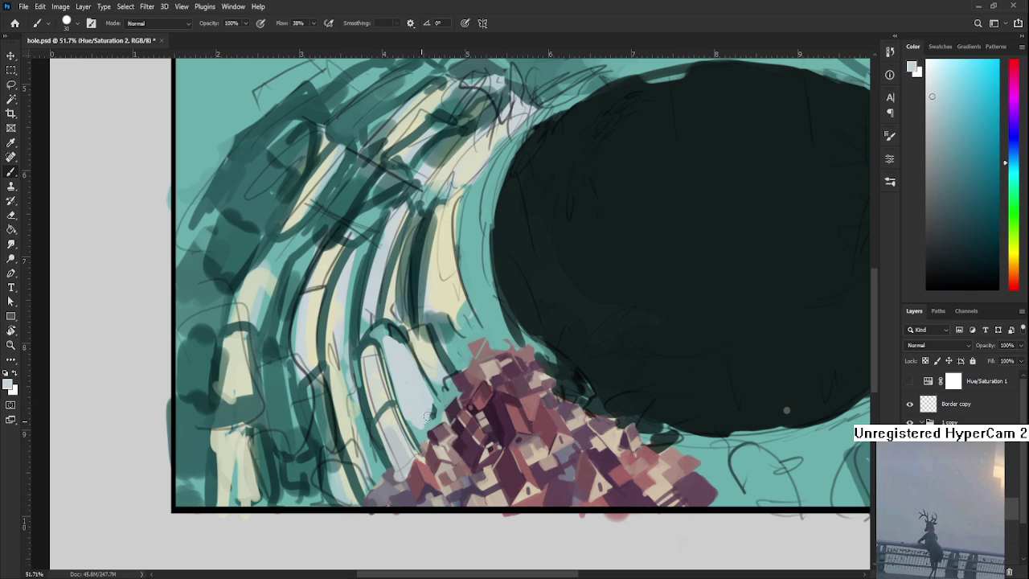
left_click(413, 391, "alt")
mouse_move(422, 434)
left_mouse_down()
mouse_move(427, 392)
mouse_move(452, 384)
mouse_move(422, 412)
left_mouse_up()
left_click(425, 401, "alt")
Brighten the ridge beside the houses with a light cyan stroke.
left_click(368, 345, "alt")
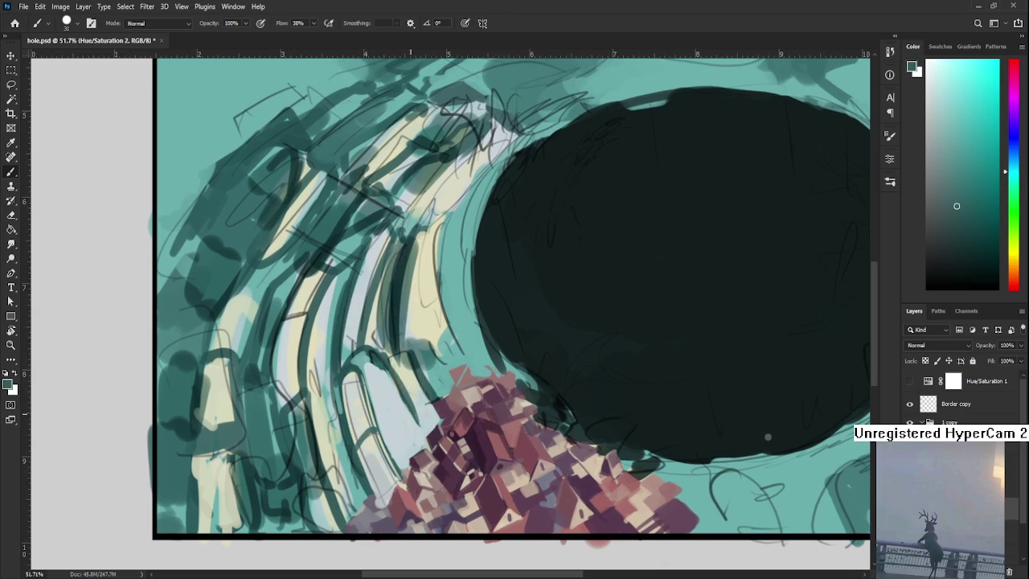
left_click(411, 386, "alt")
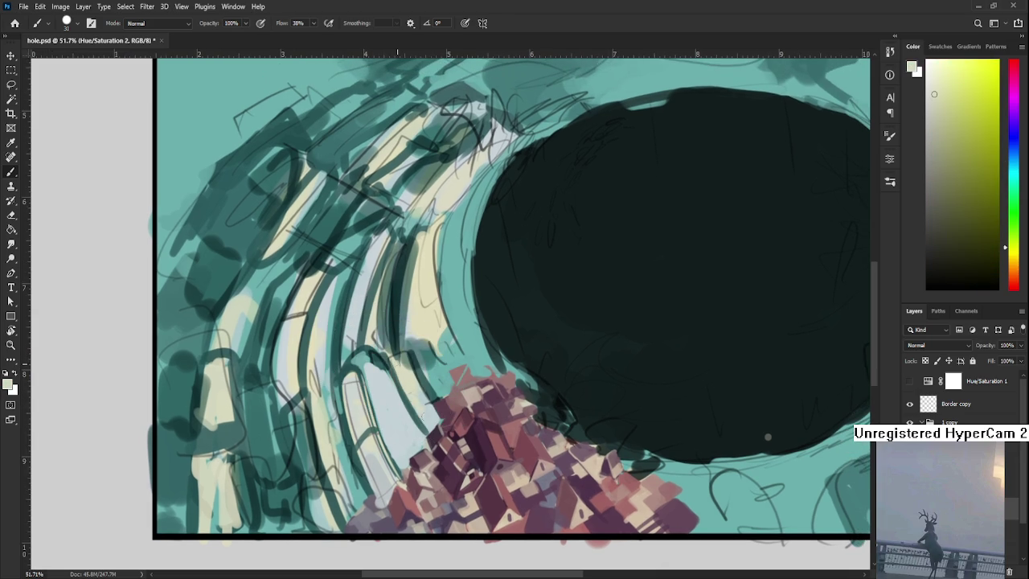
left_click(378, 361, "alt")
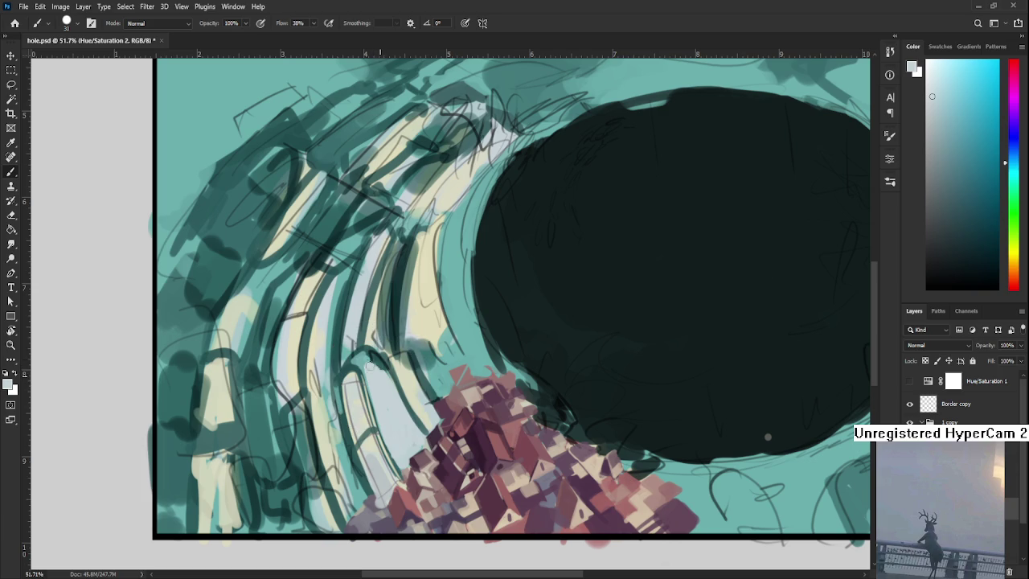
left_click_drag(369, 370, 374, 360)
Shrink the brush to size 15 and add a short darker mark on the ridge.
left_click(427, 430, "alt")
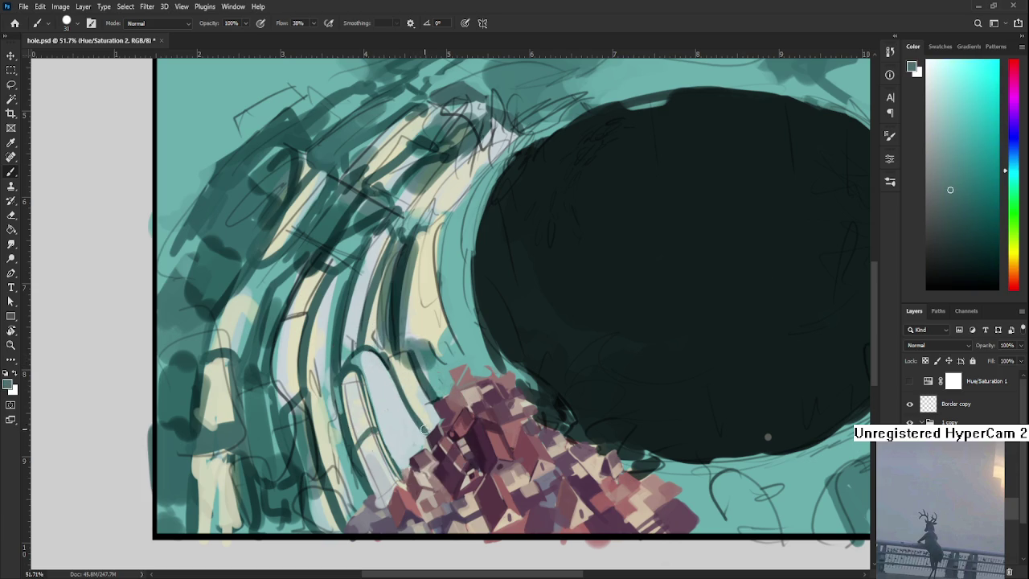
scroll(418, 410, "down", 1)
left_click(415, 386, "alt")
left_click_drag(415, 386, 400, 384)
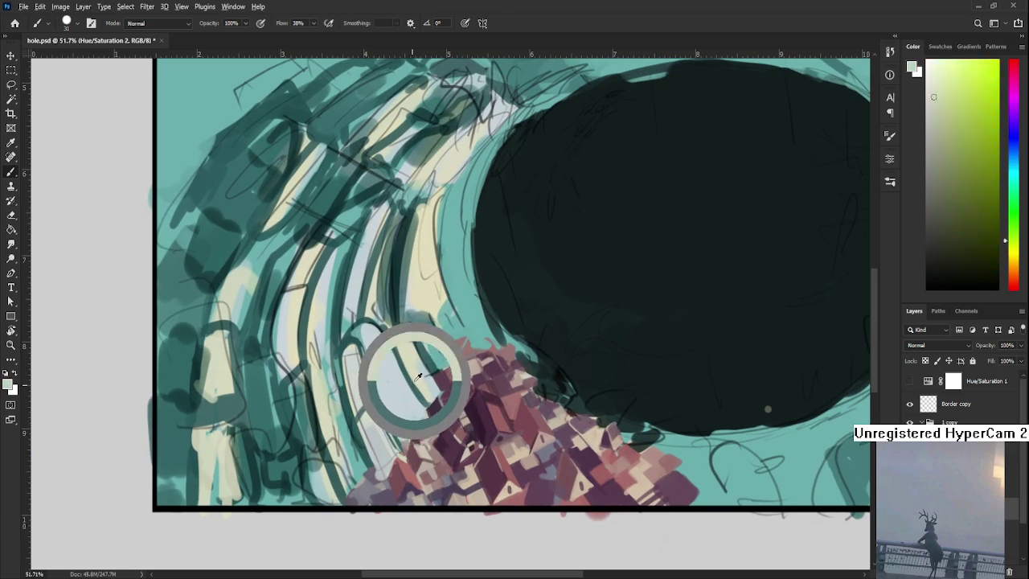
key("bracketleft")
left_click_drag(359, 428, 364, 408)
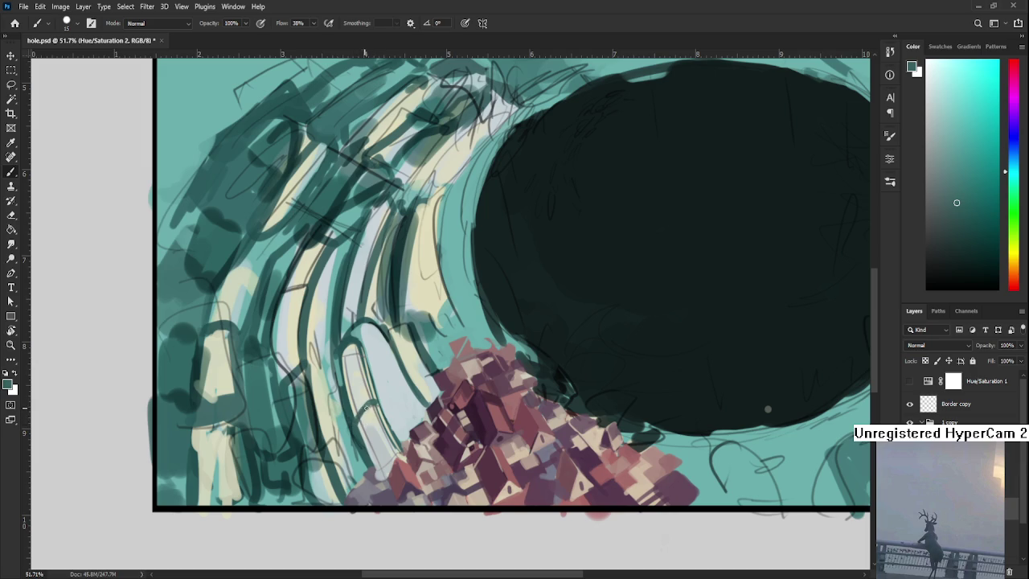
Sample pale greenish white, mid teal, pale light blue and dark teal from the painting.
left_click(363, 405, "alt")
left_click(369, 403, "alt")
left_click(368, 394, "alt")
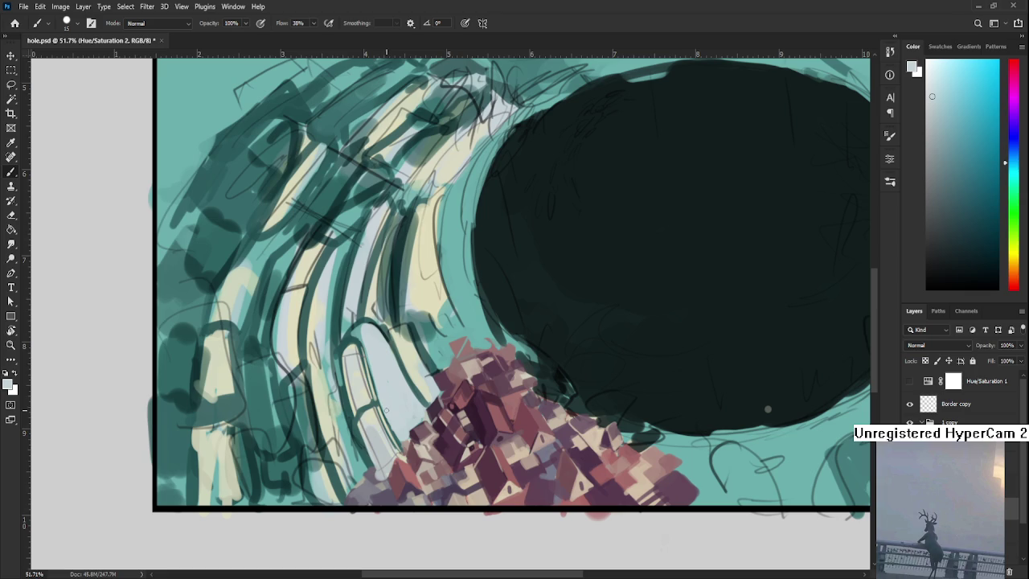
scroll(527, 366, "down", 1)
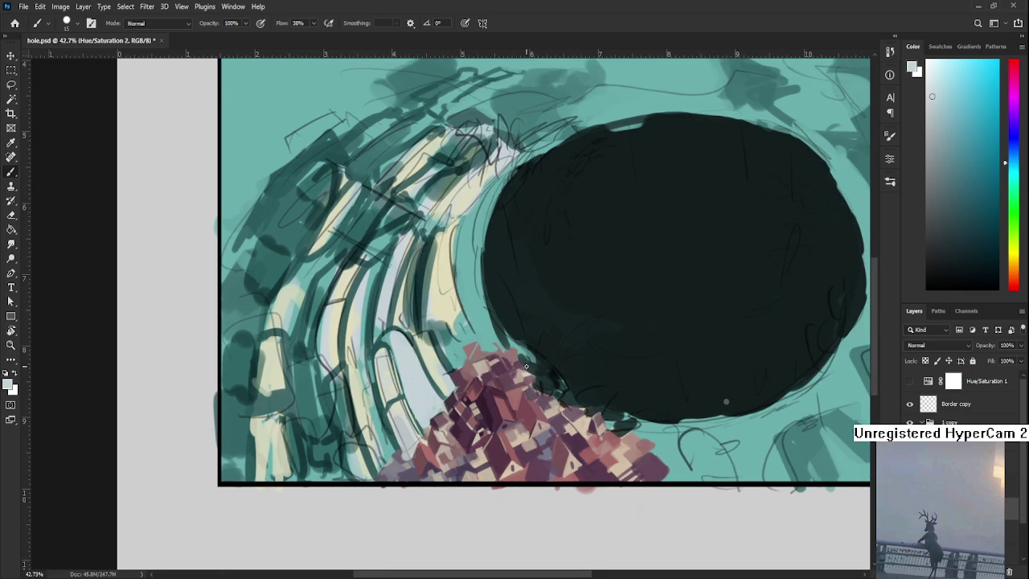
scroll(527, 366, "up", 1)
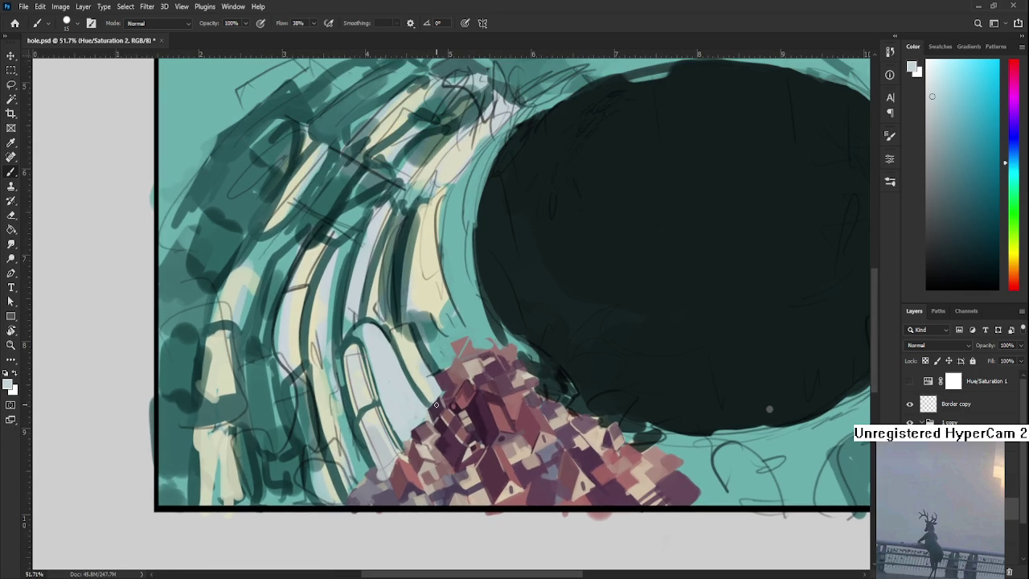
left_click(380, 397, "alt")
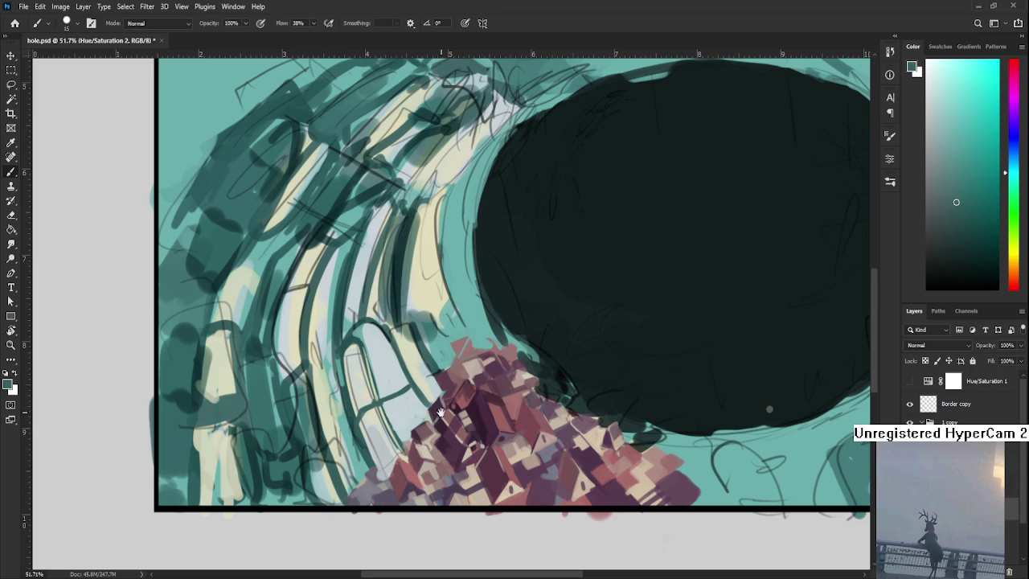
Enlarge the brush and sample light grey-teal and darker teal for the window and its framing.
left_click_drag(437, 412, 446, 433)
left_click(367, 356, "alt")
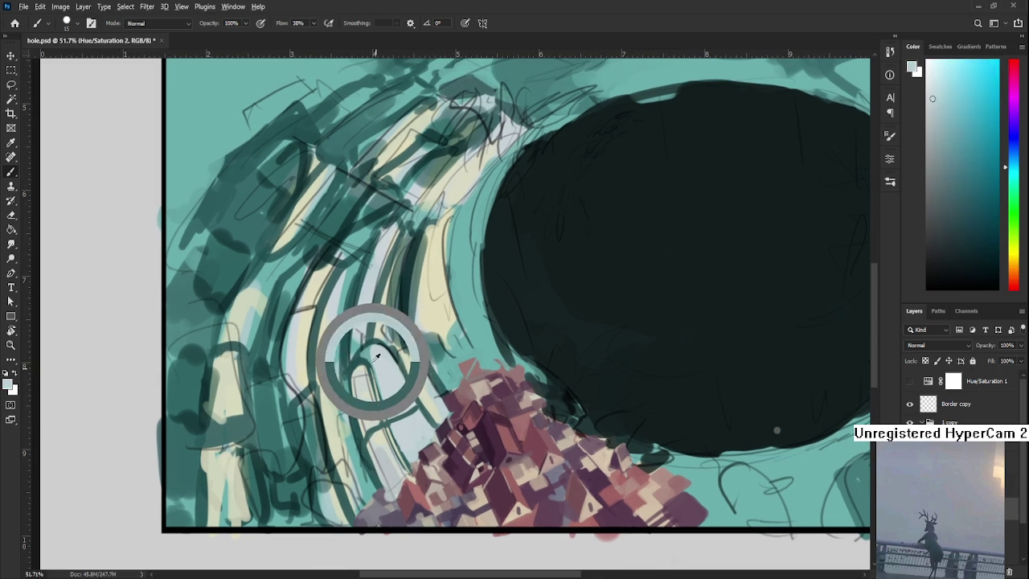
left_click(384, 342, "alt")
left_click(378, 349, "alt")
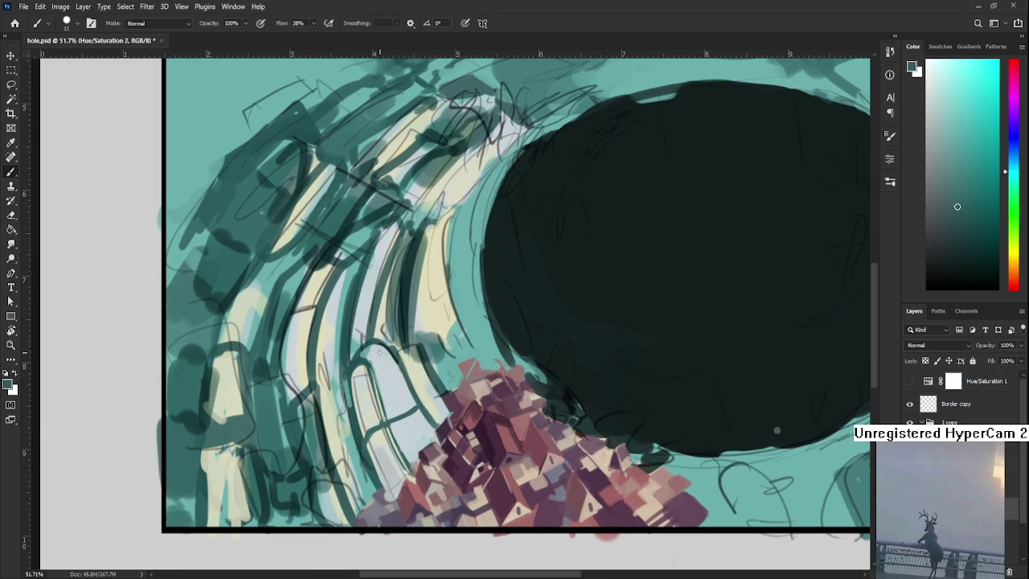
key("bracketright")
key("bracketright")
key("bracketright")
left_click(397, 385, "alt")
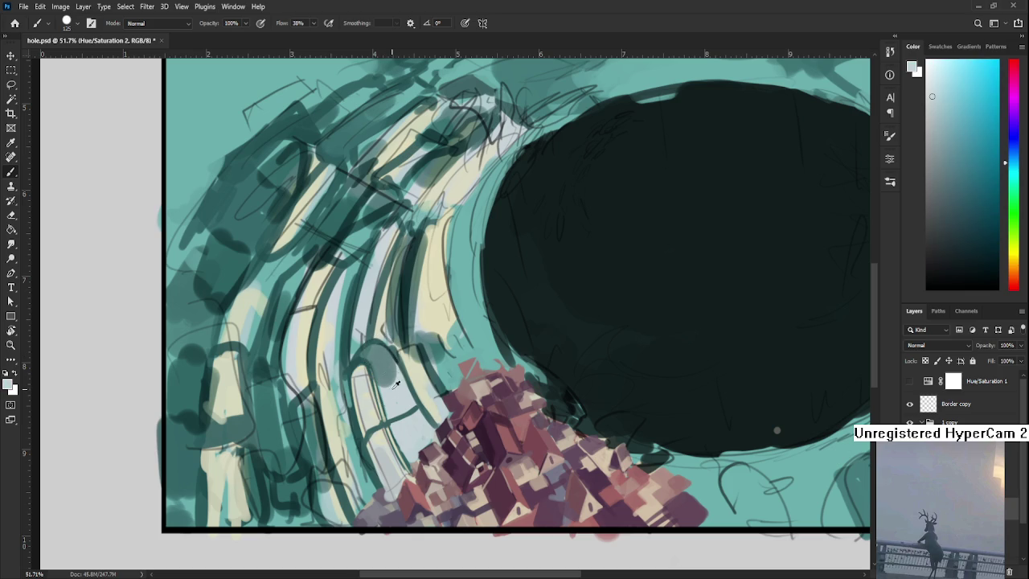
left_click(376, 354, "alt")
left_click_drag(385, 402, 376, 376)
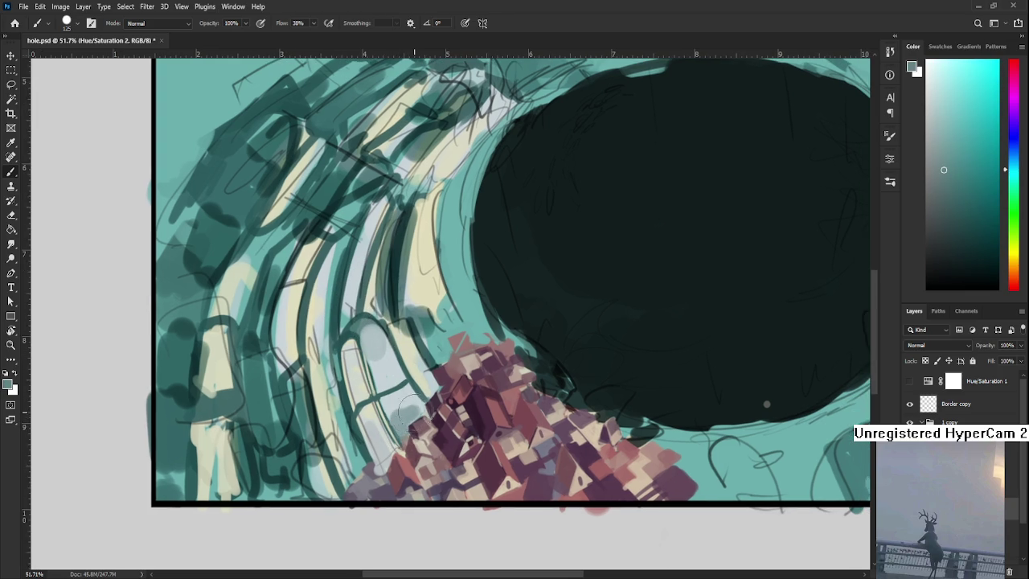
Pick the pale cyan-white and grey-teal of the window and shrink the brush to size 80.
left_click(411, 405, "alt")
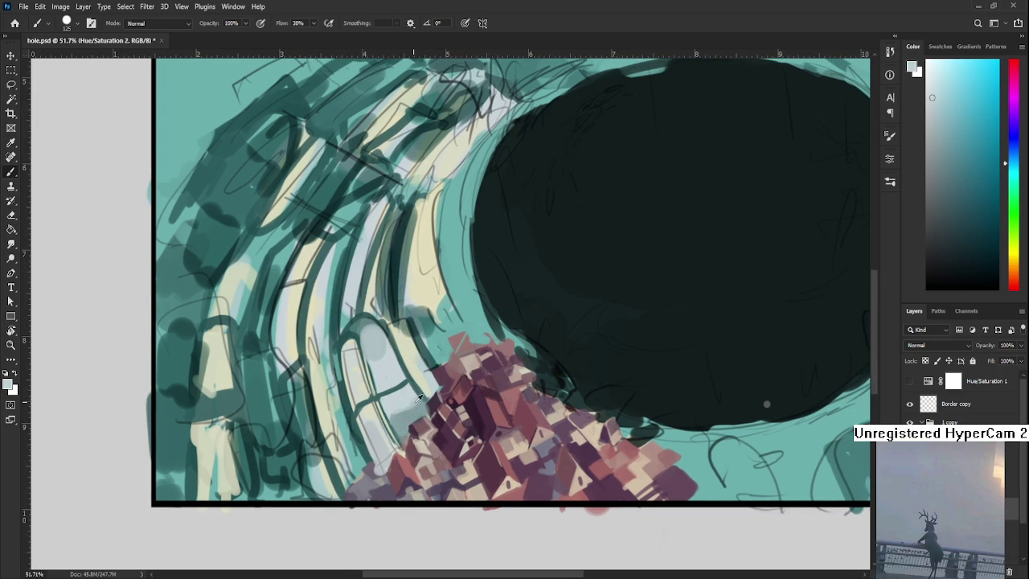
left_click(399, 412, "alt")
left_click(402, 406, "alt")
left_click(370, 389, "alt")
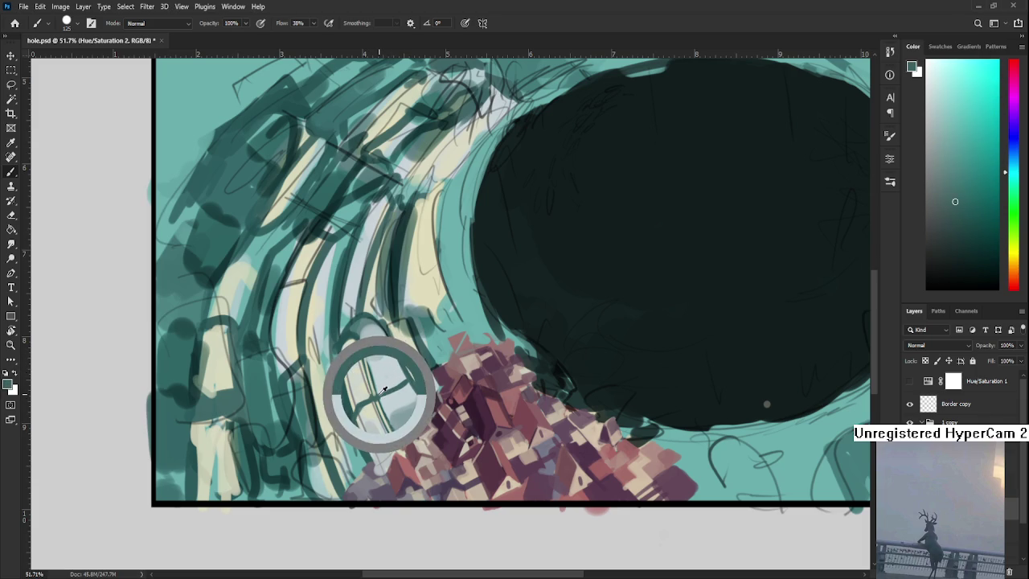
key("bracketleft")
key("bracketleft")
key("bracketleft")
key("bracketleft")
key("bracketleft")
key("bracketleft")
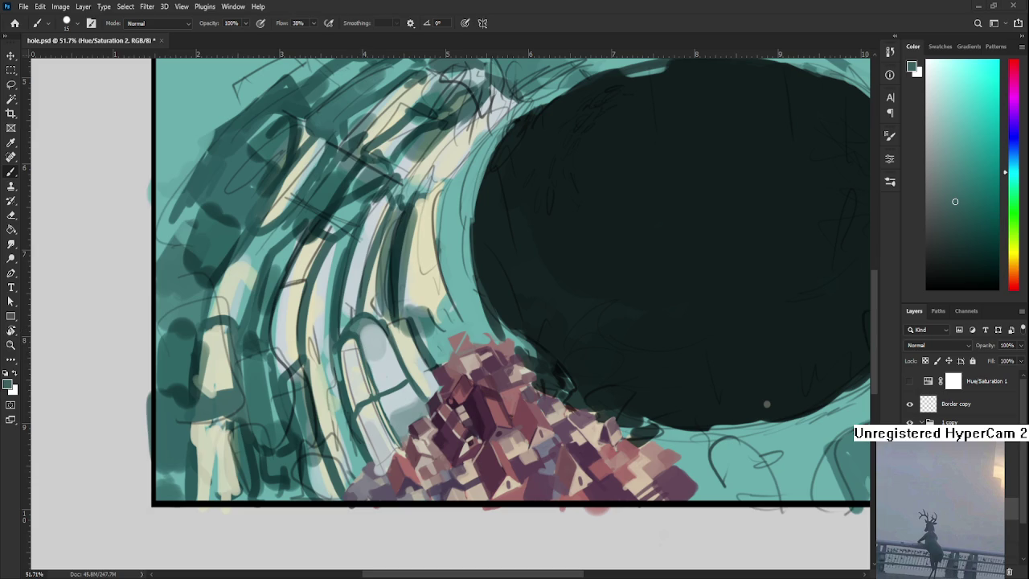
left_click_drag(412, 401, 415, 421)
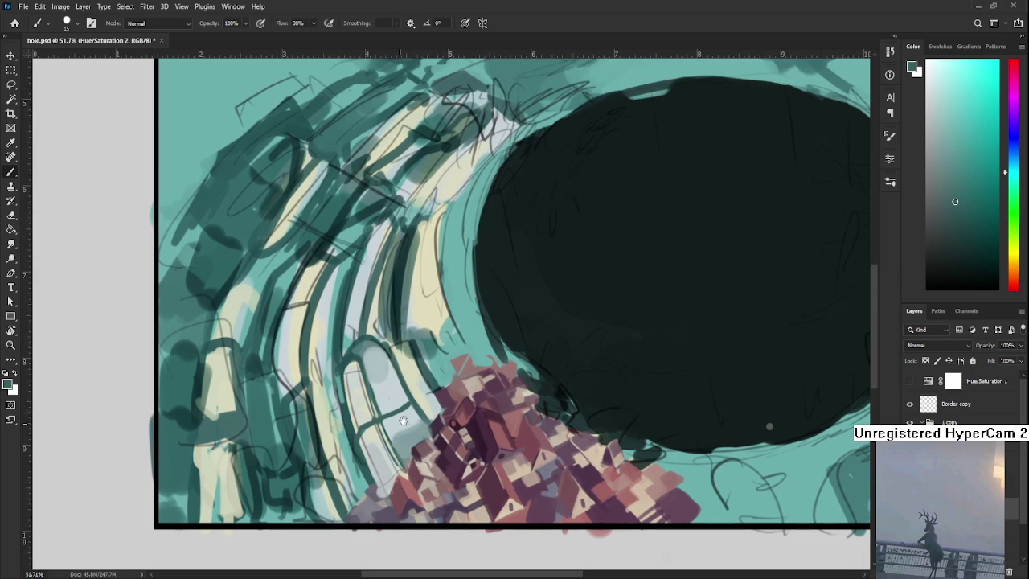
Paint a short pale-blue stroke on the window, then sample ridge teals and cream.
left_click(370, 390, "alt")
mouse_move(375, 389)
left_mouse_down()
mouse_move(381, 407)
mouse_move(362, 434)
left_mouse_up()
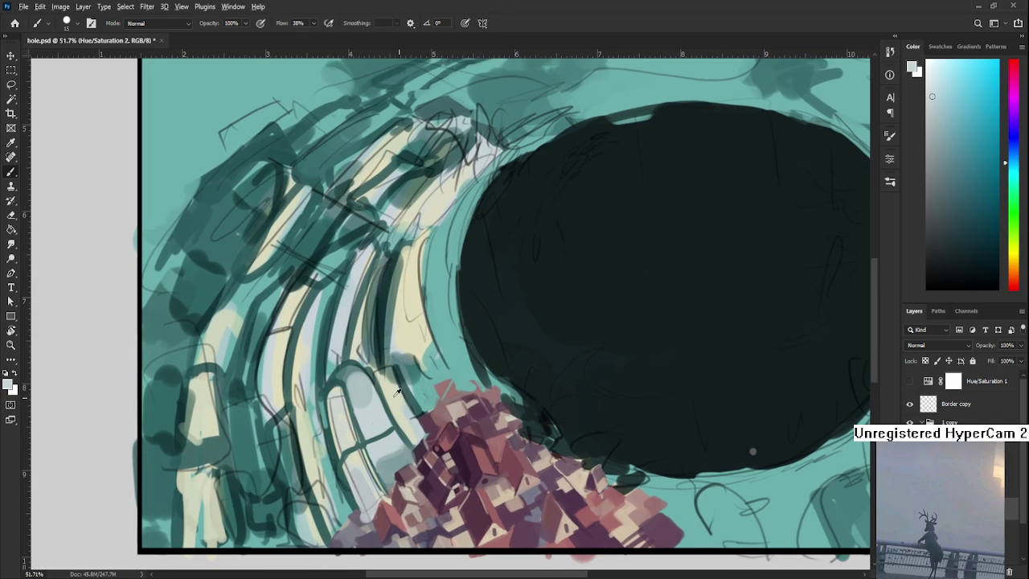
left_click(385, 399, "alt")
left_click(390, 413, "alt")
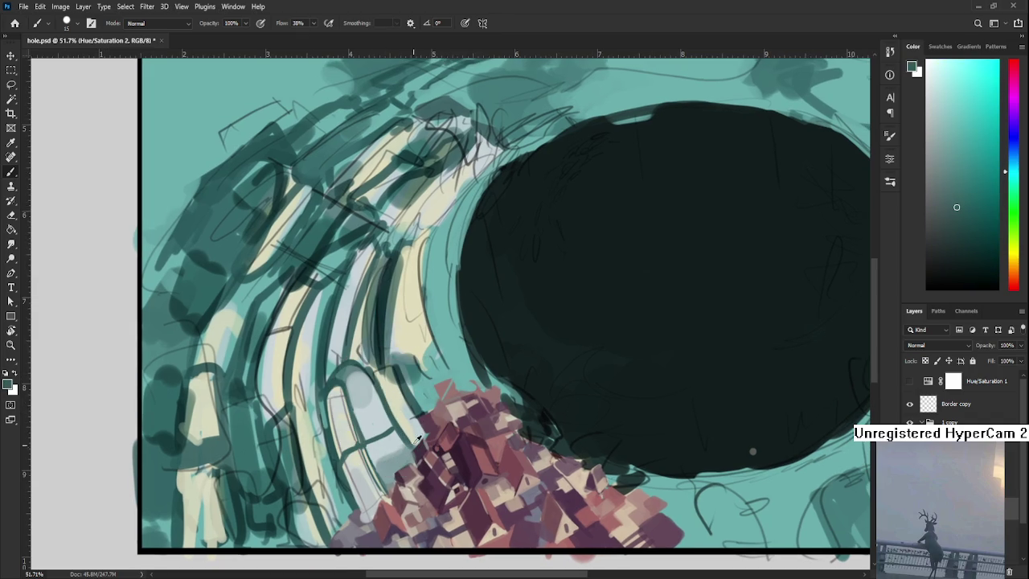
left_click(408, 427, "alt")
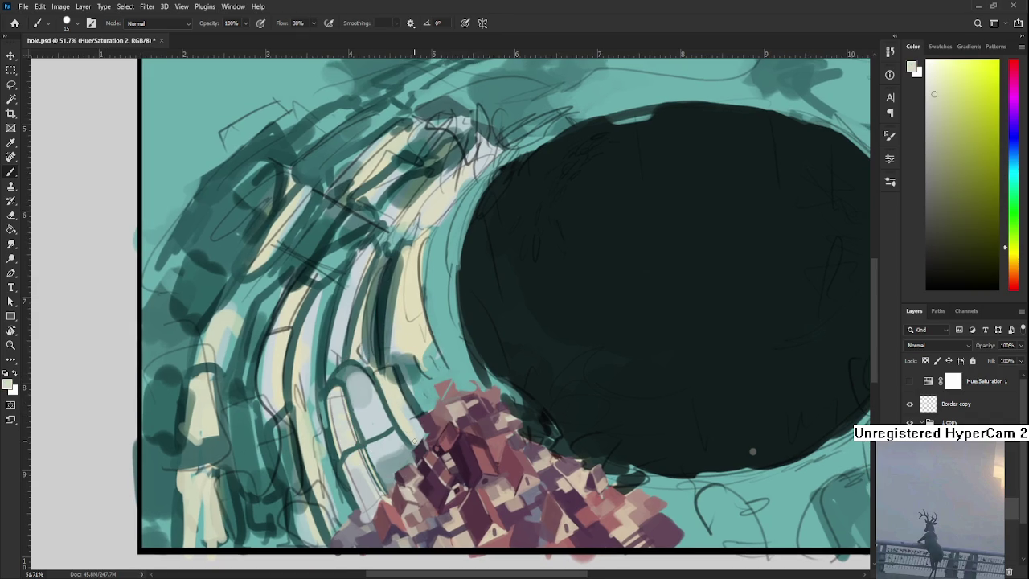
Load the pale cream from the ridges as the painting colour.
scroll(414, 440, "down", 3)
scroll(410, 441, "up", 4)
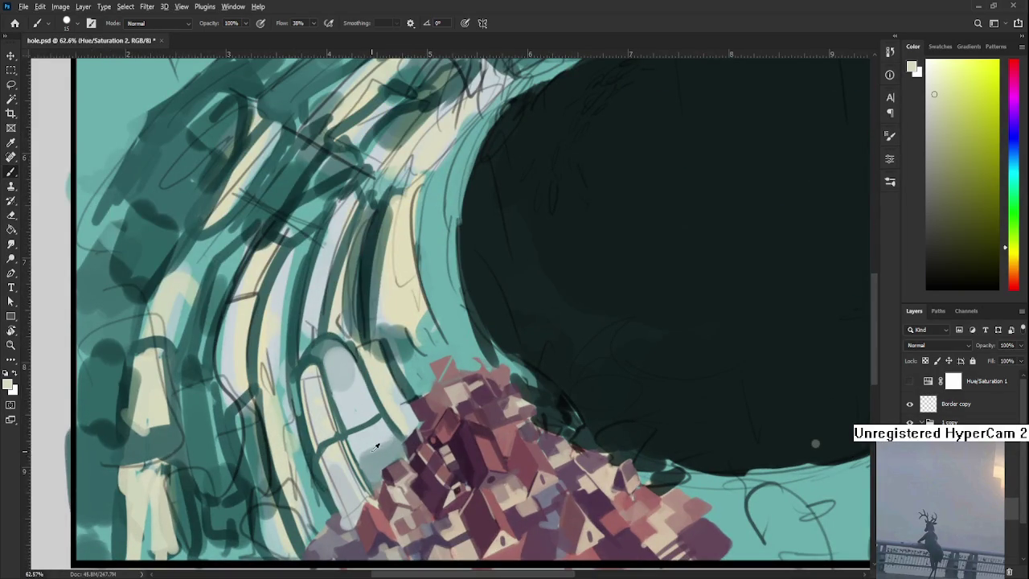
left_click(346, 434, "alt")
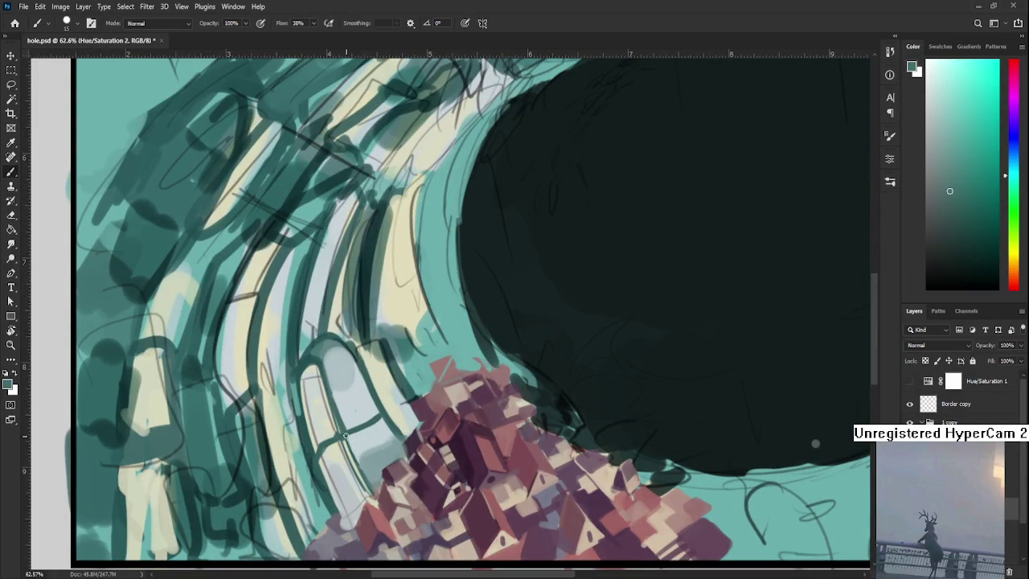
left_click(348, 445, "alt")
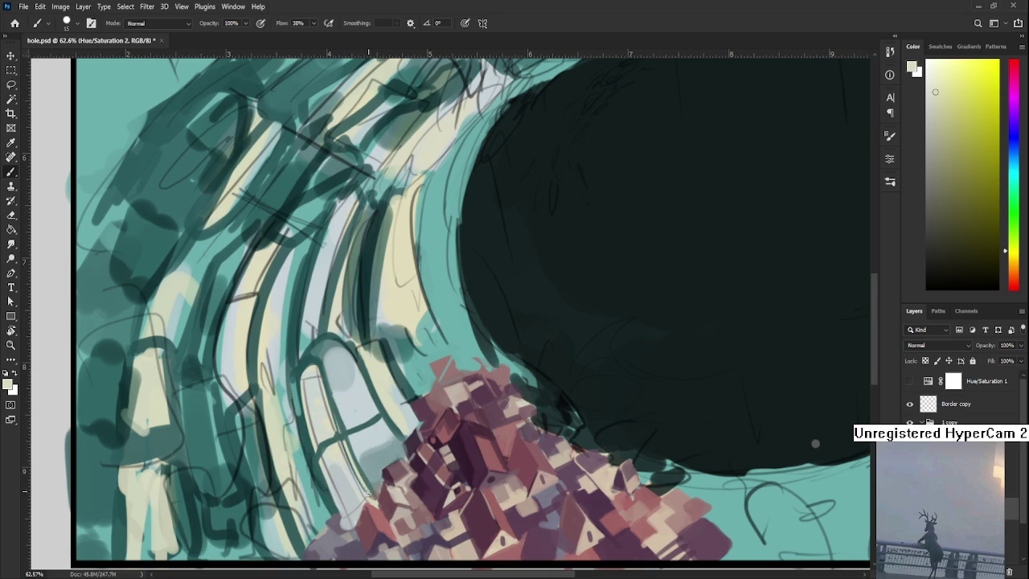
Zoom out and back in to review the whole dark-hole composition.
scroll(787, 431, "down", 4)
scroll(541, 353, "down", 2)
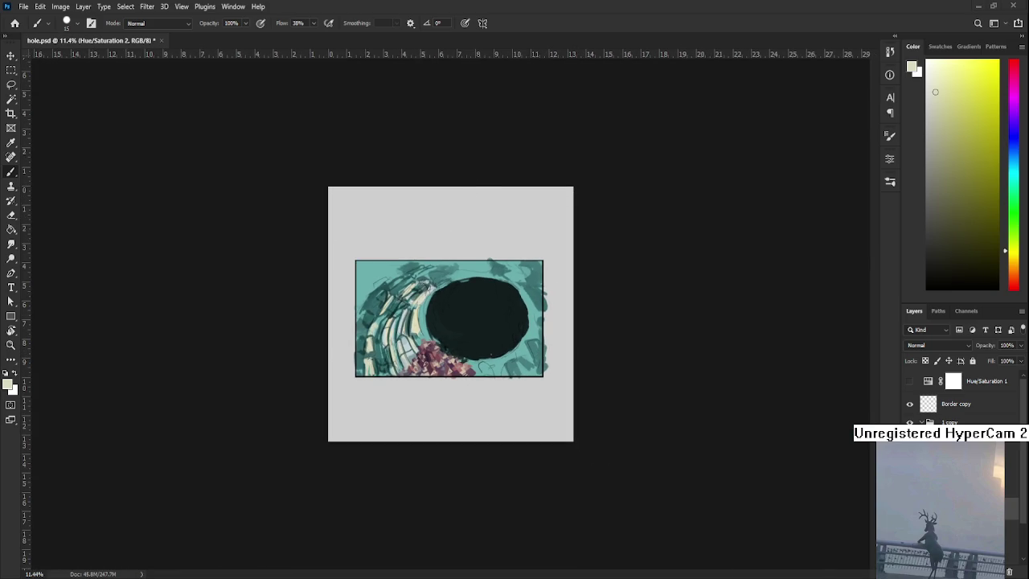
scroll(645, 324, "up", 1)
scroll(376, 397, "up", 2)
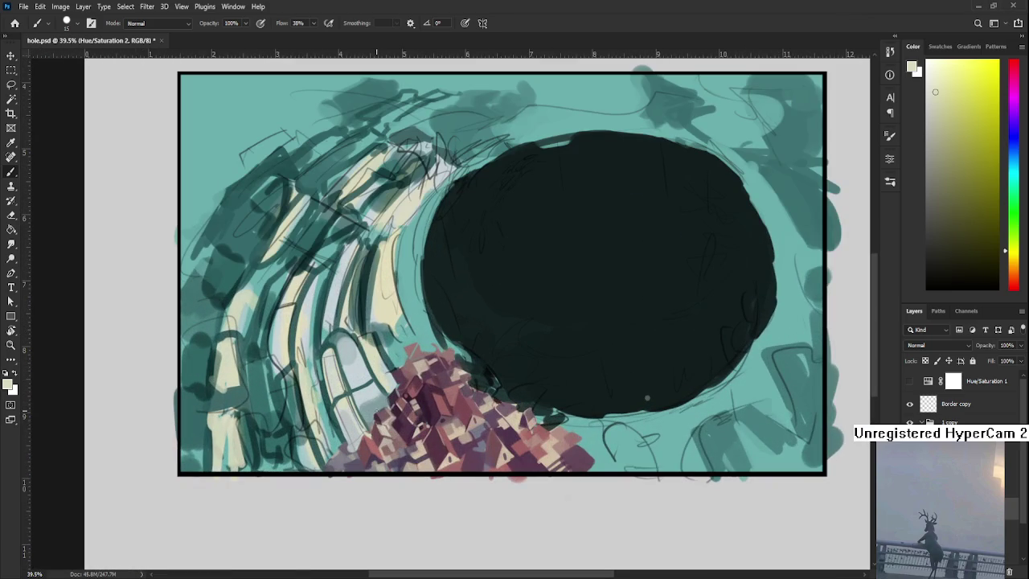
scroll(371, 397, "down", 2)
scroll(378, 386, "down", 2)
scroll(386, 369, "down", 1)
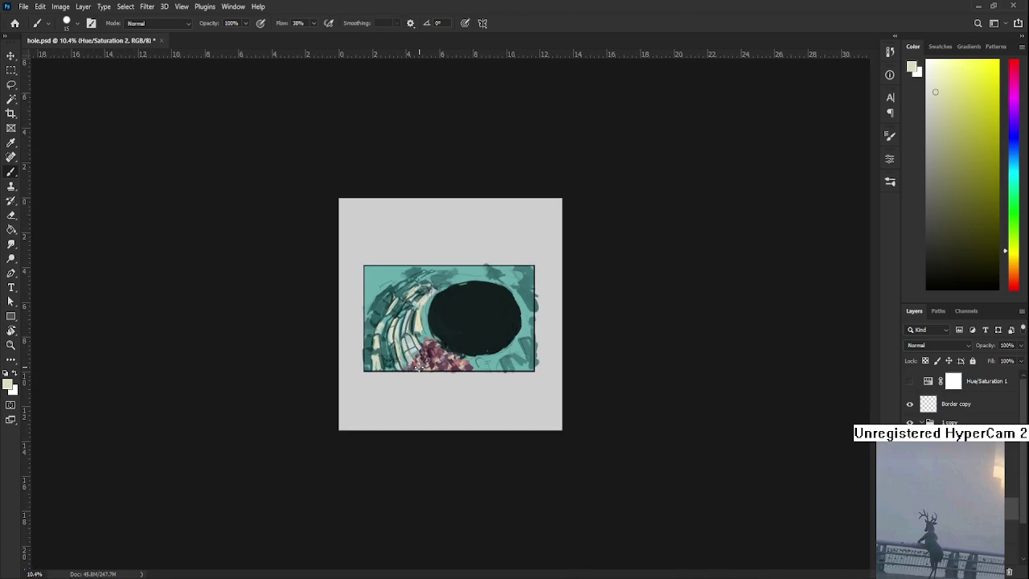
scroll(399, 354, "up", 2)
scroll(395, 305, "up", 3)
scroll(353, 454, "up", 1)
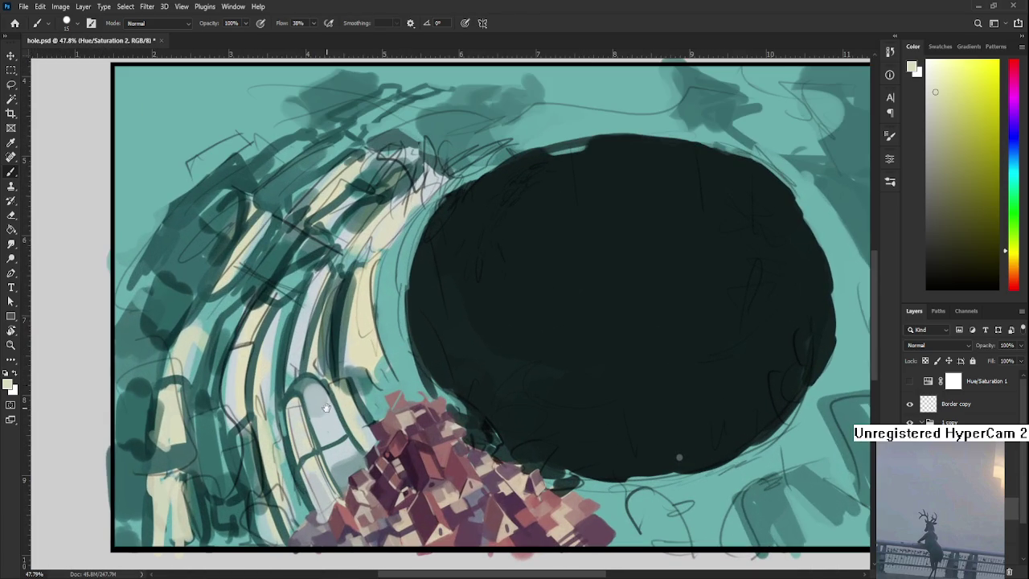
scroll(353, 454, "down", 1)
Sample greens, teals, cyan and the window's light beige-grey from the painting.
left_click(352, 447, "alt")
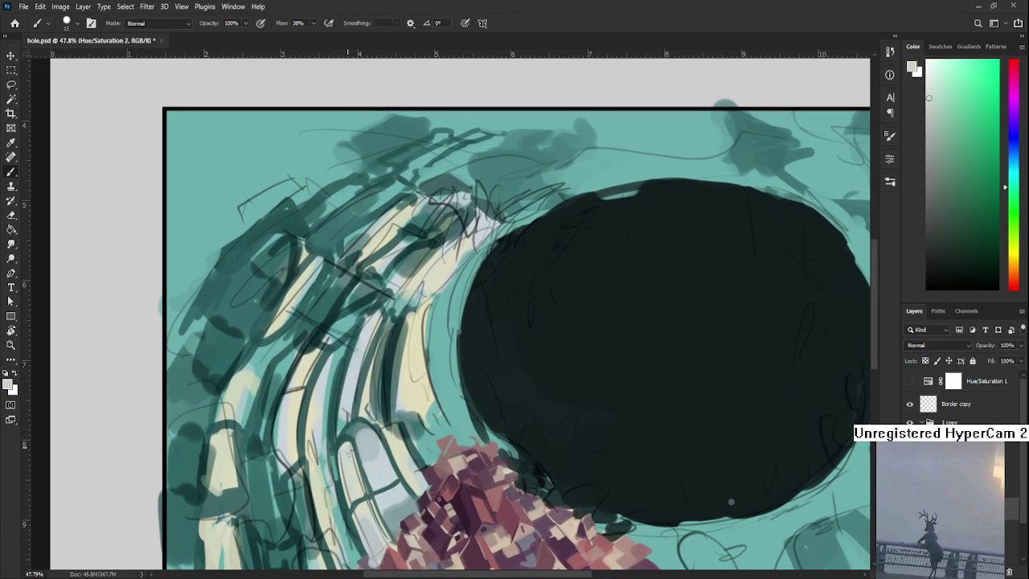
left_click(345, 440, "alt")
left_click(350, 432, "alt")
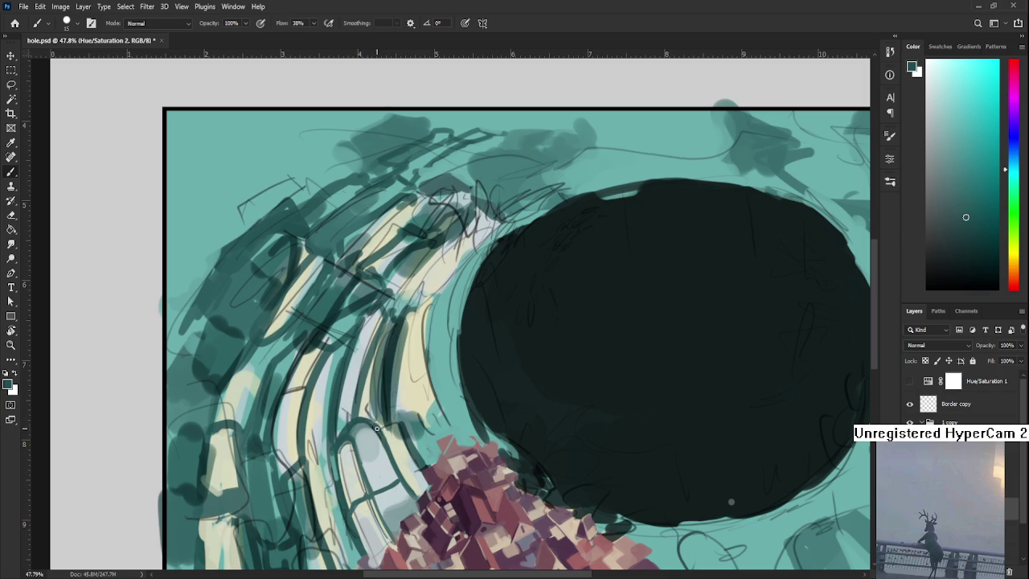
left_click(387, 432, "alt")
left_click_drag(387, 431, 379, 424)
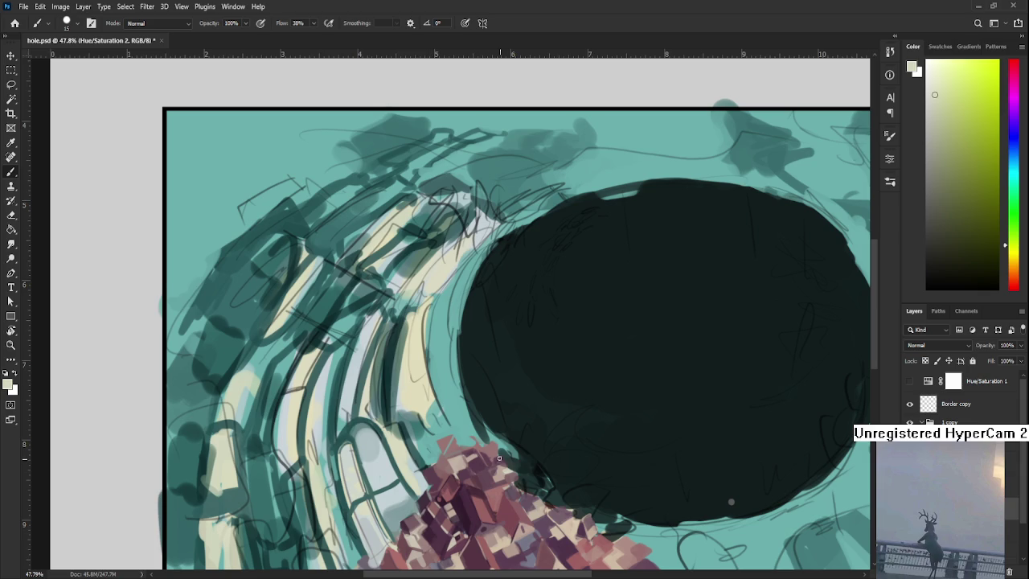
left_click_drag(430, 402, 381, 459)
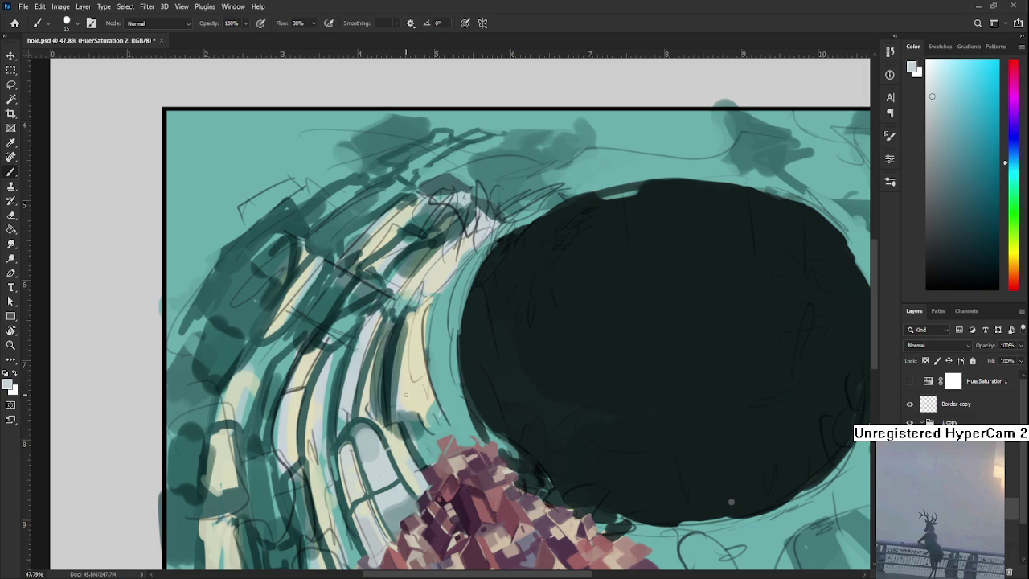
left_click_drag(397, 394, 375, 461)
Settle on the window pane colour and lighten the pane with a faint stroke.
left_click(377, 467, "alt")
left_click(379, 454, "alt")
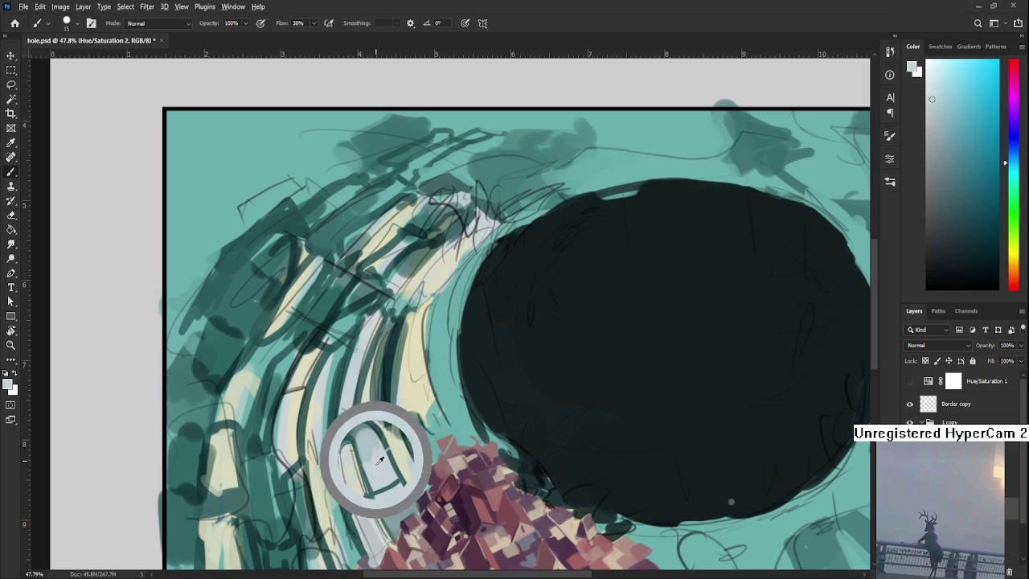
left_click(380, 459, "alt")
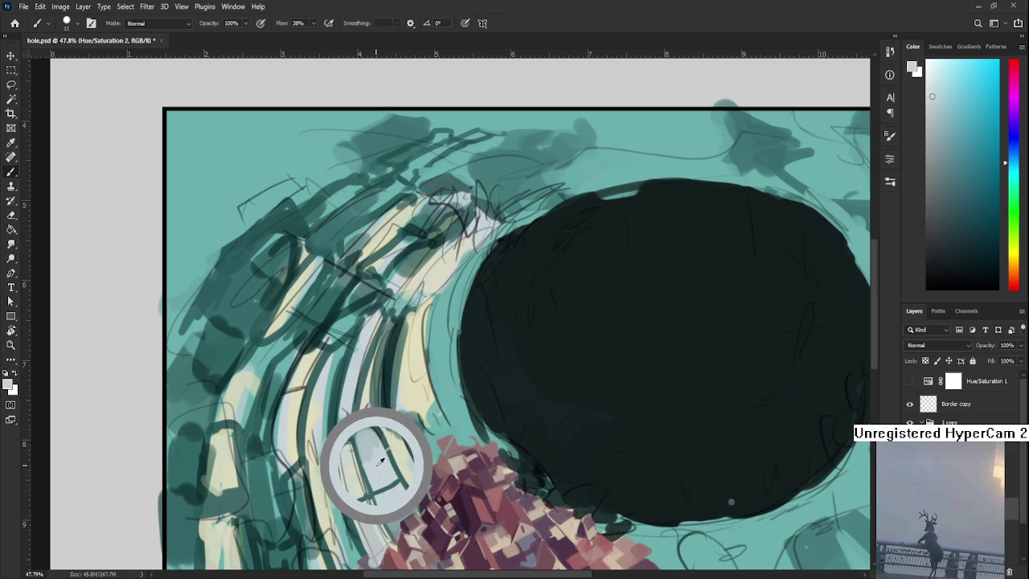
left_click_drag(380, 459, 381, 456)
left_click(382, 455, "alt")
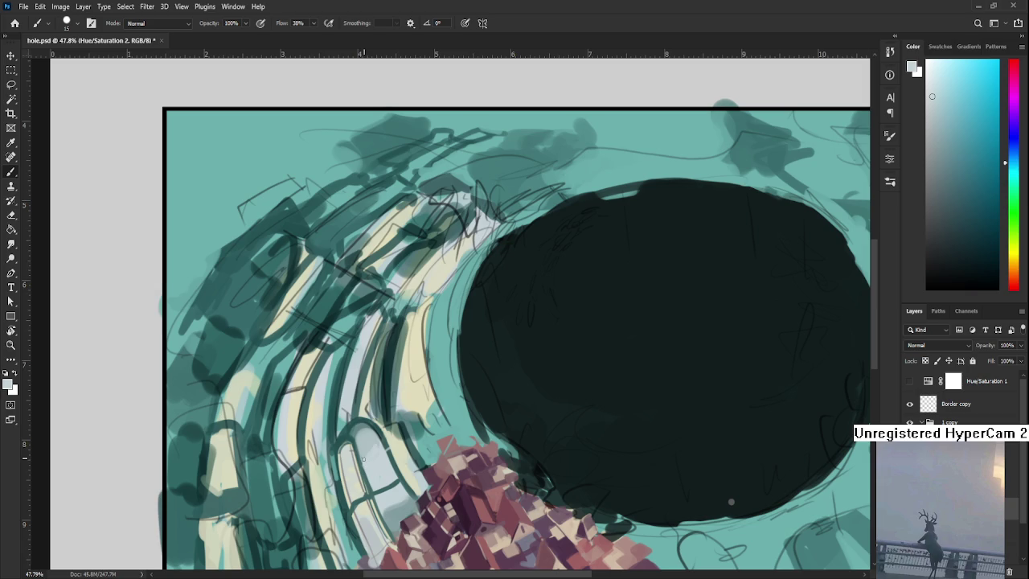
left_click(375, 439, "alt")
left_click_drag(375, 448, 388, 474)
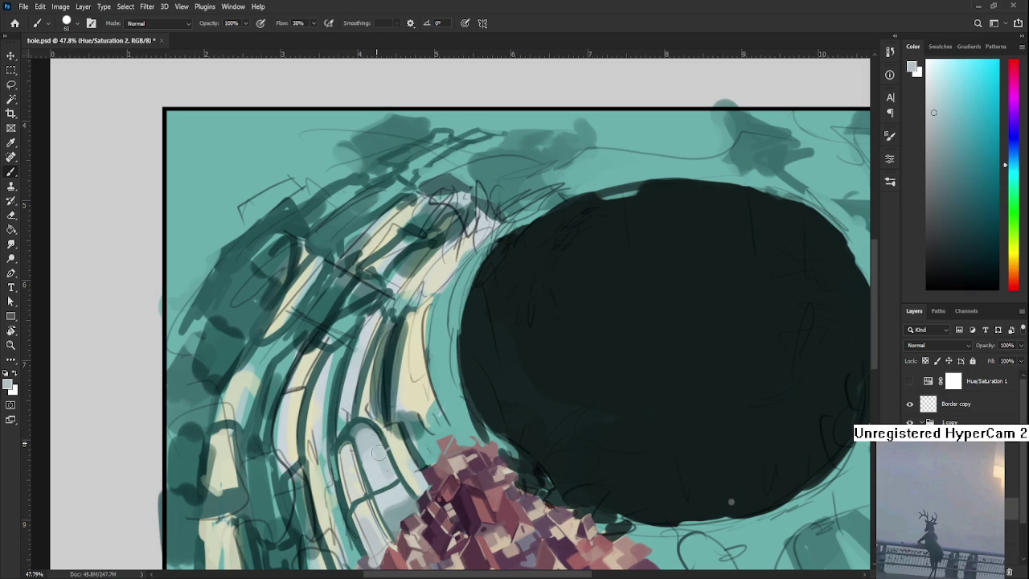
Shrink the brush to 9 px and pick darker teal and pale near-white teal.
left_click(375, 473, "alt")
left_click(362, 424, "alt")
left_click(367, 456, "alt")
left_click(363, 454, "alt")
left_click(363, 447, "alt")
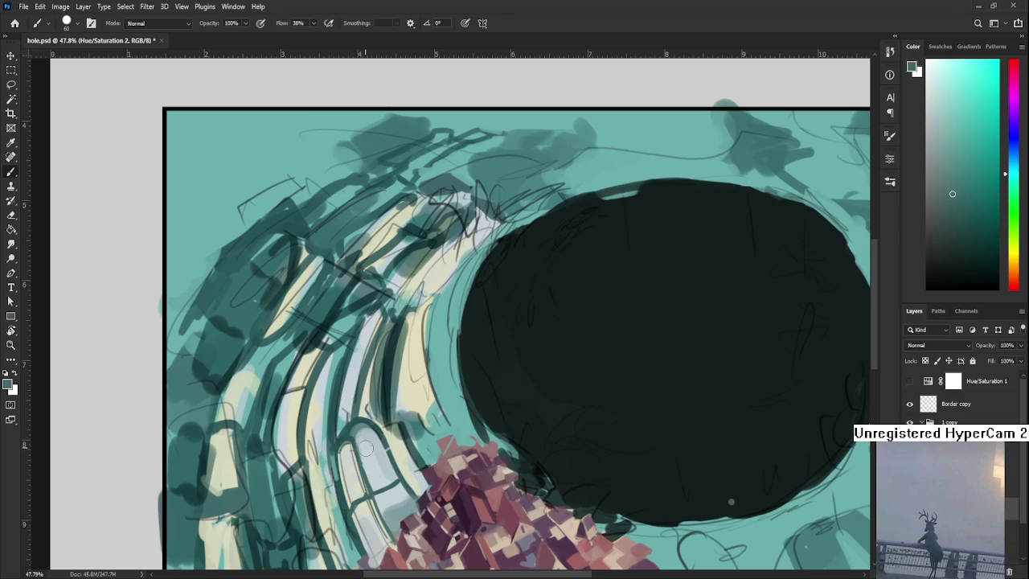
key("bracketleft")
key("bracketleft")
key("bracketleft")
left_click(367, 456, "alt")
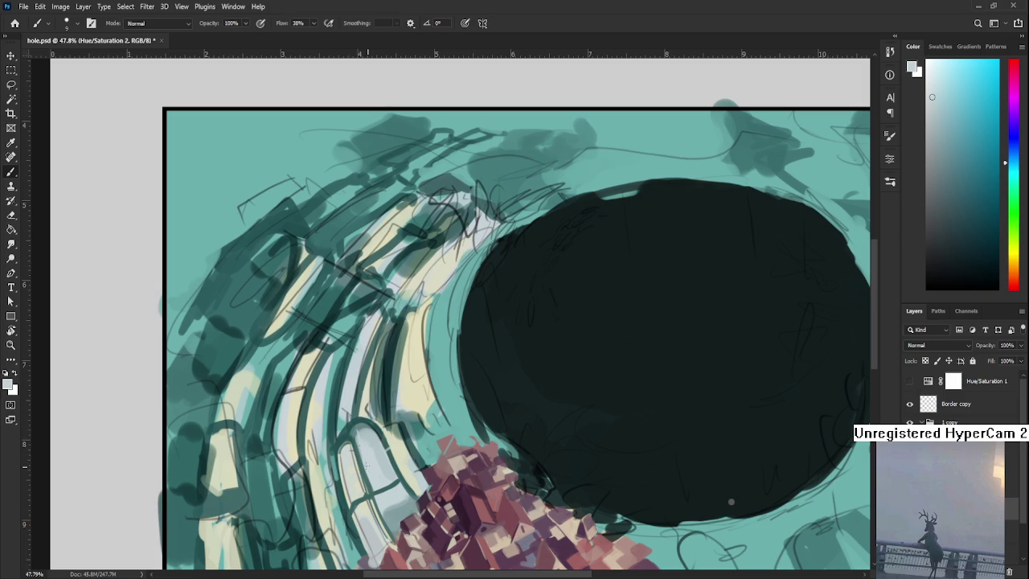
Sample dark teal, ridge cream and a light blue-grey for the window panes.
scroll(360, 444, "down", 1)
left_click(363, 391, "alt")
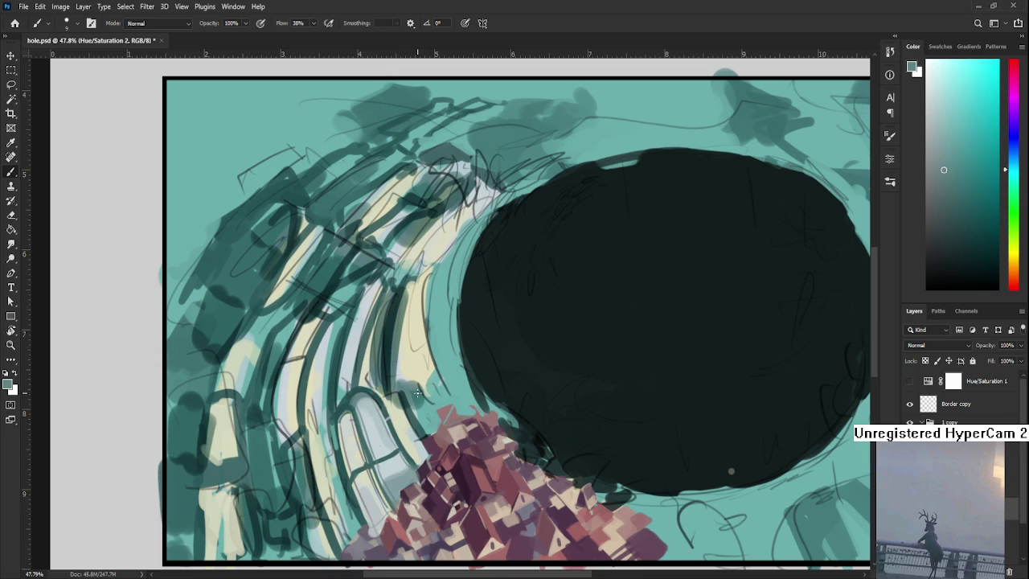
left_click(370, 408, "alt")
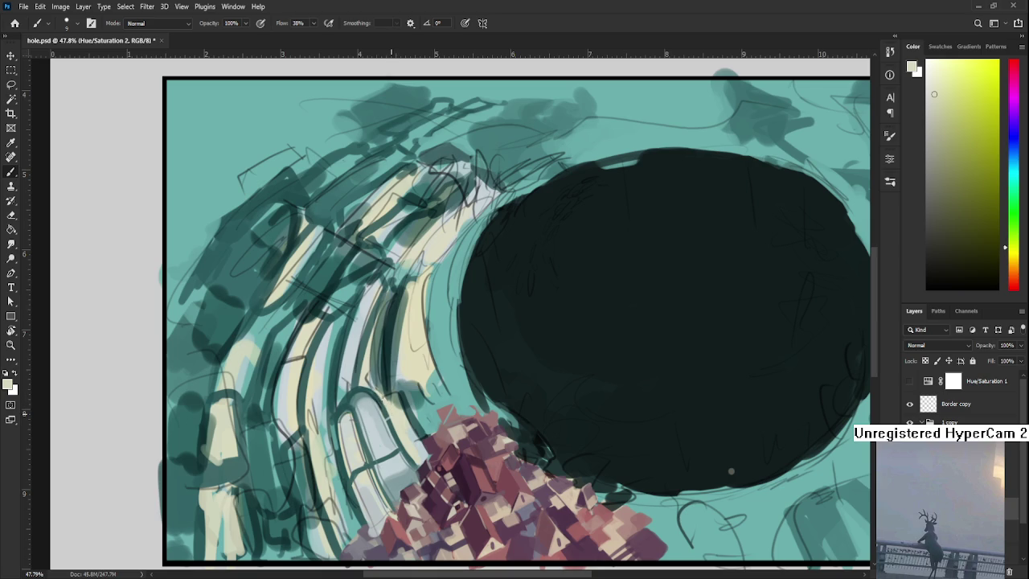
left_click_drag(394, 419, 412, 404)
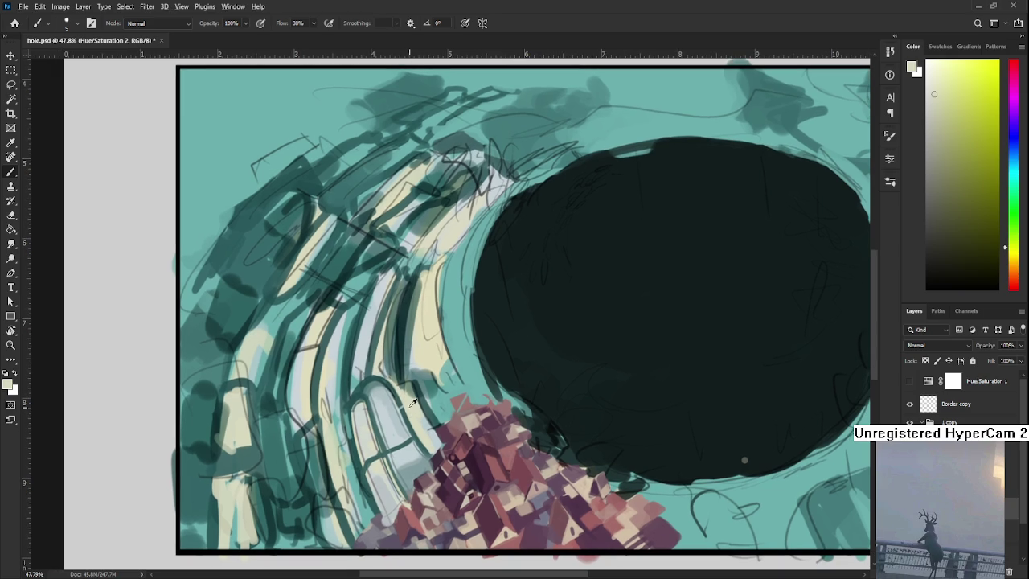
left_click(408, 409, "alt")
left_click(412, 426, "alt")
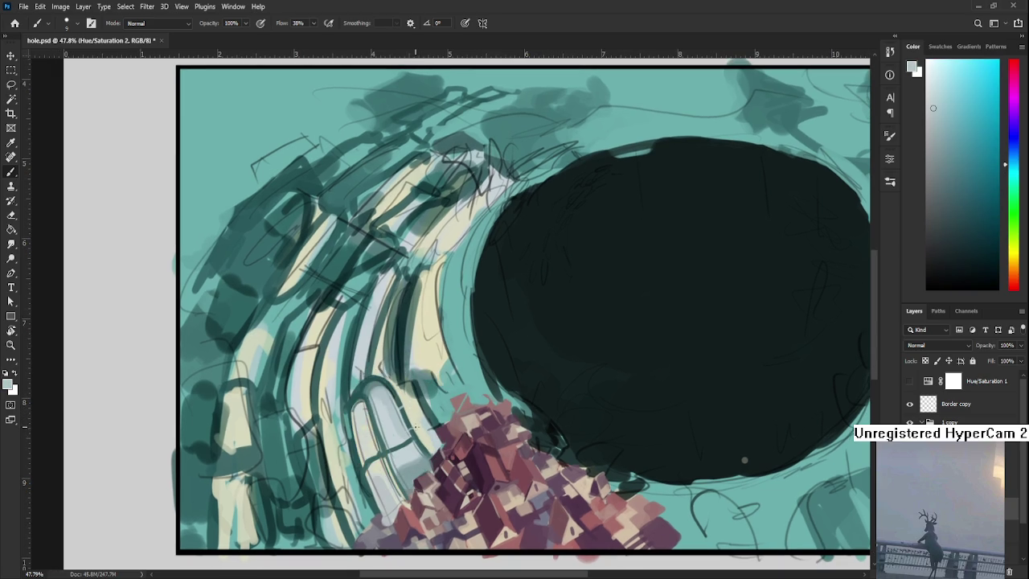
scroll(406, 428, "down", 3)
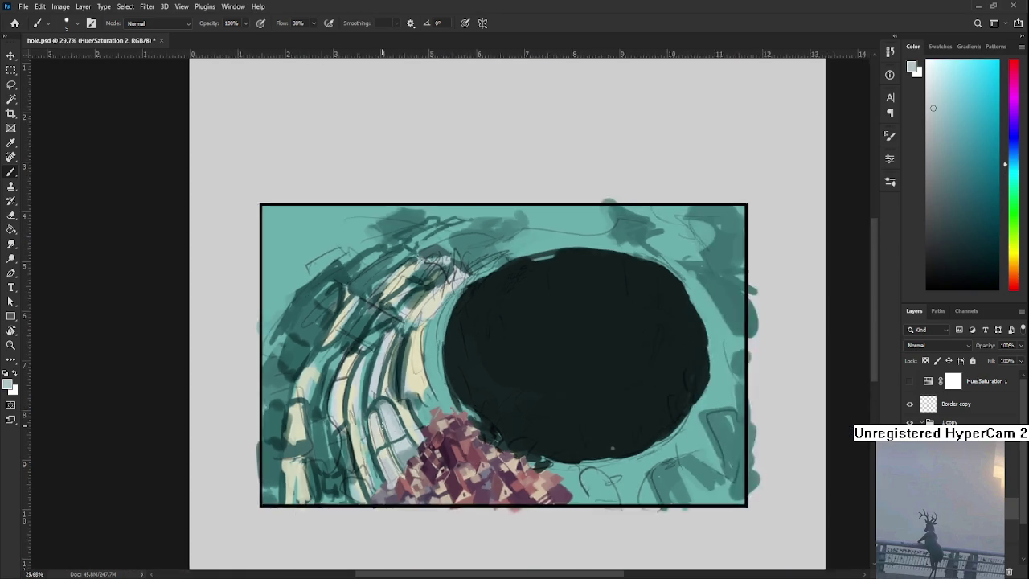
Enlarge the brush and darken the area beside the window's lower right edge with dark teal.
scroll(394, 426, "down", 4)
scroll(356, 372, "up", 4)
scroll(370, 353, "up", 3)
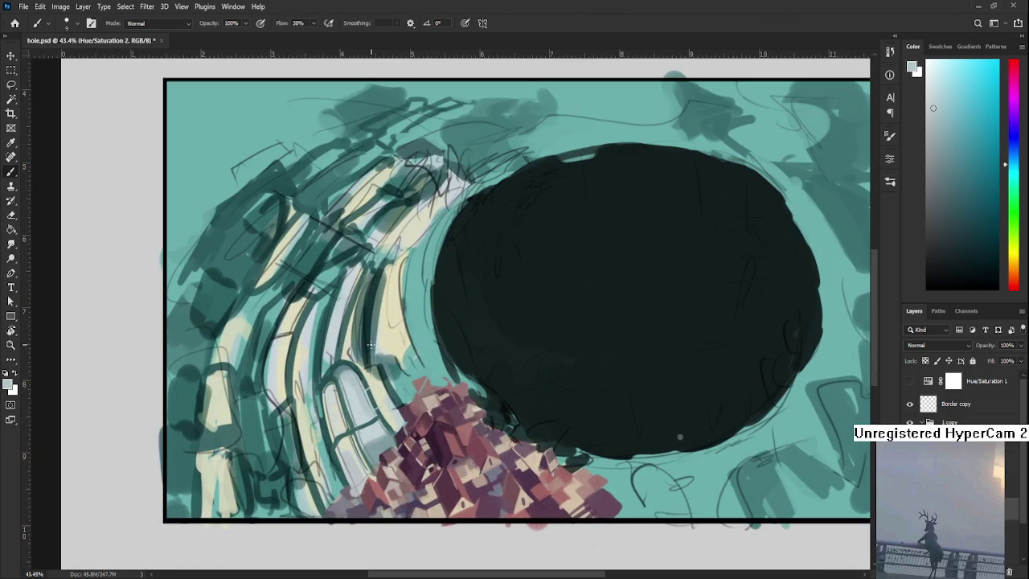
left_click(371, 331, "alt")
key("bracketright")
key("bracketright")
key("bracketright")
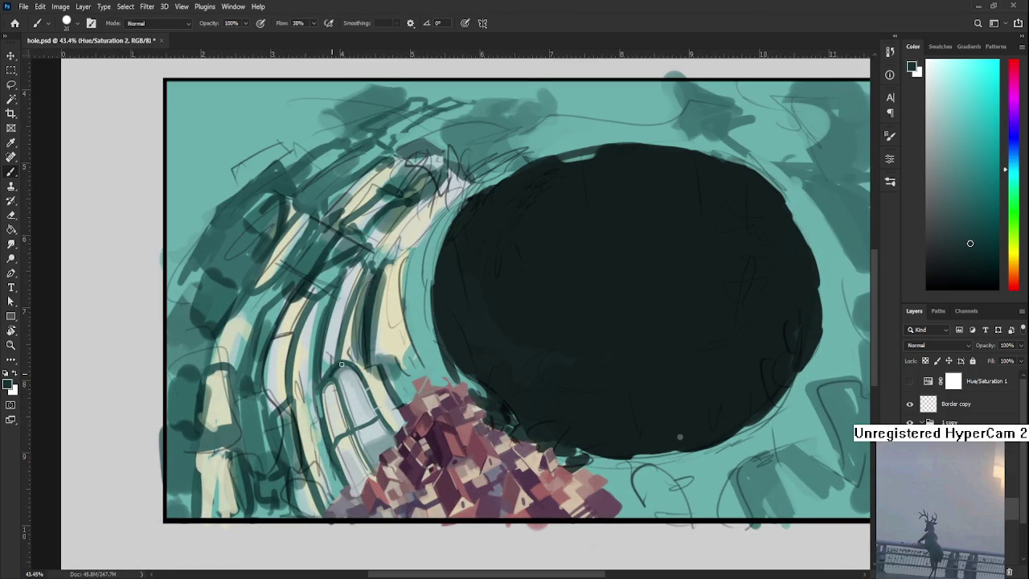
mouse_move(382, 416)
left_mouse_down()
mouse_move(394, 441)
mouse_move(366, 466)
left_mouse_up()
Sample darker teals near the bottom of the window where it meets the houses.
scroll(345, 418, "down", 2)
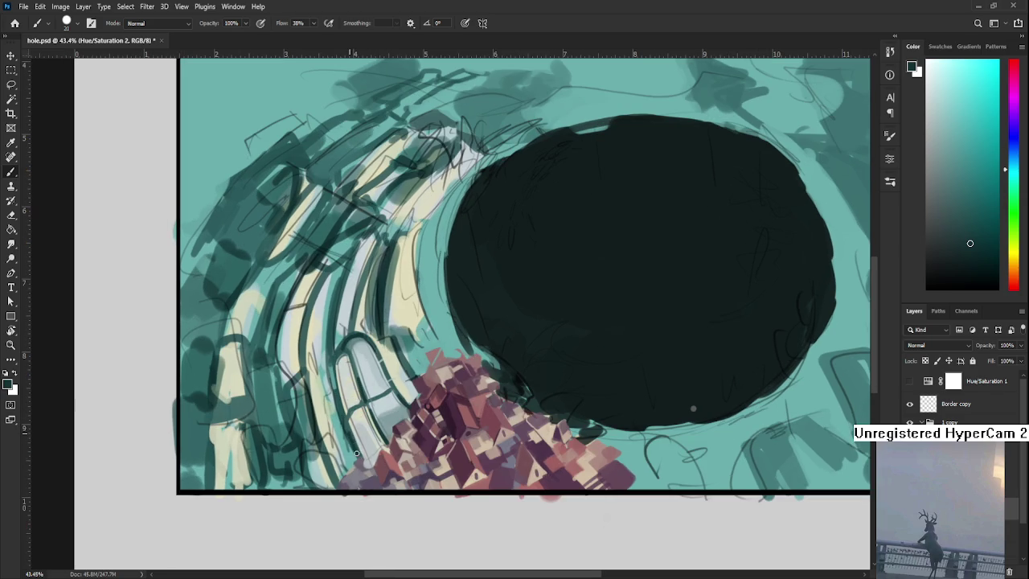
left_click(347, 424, "alt")
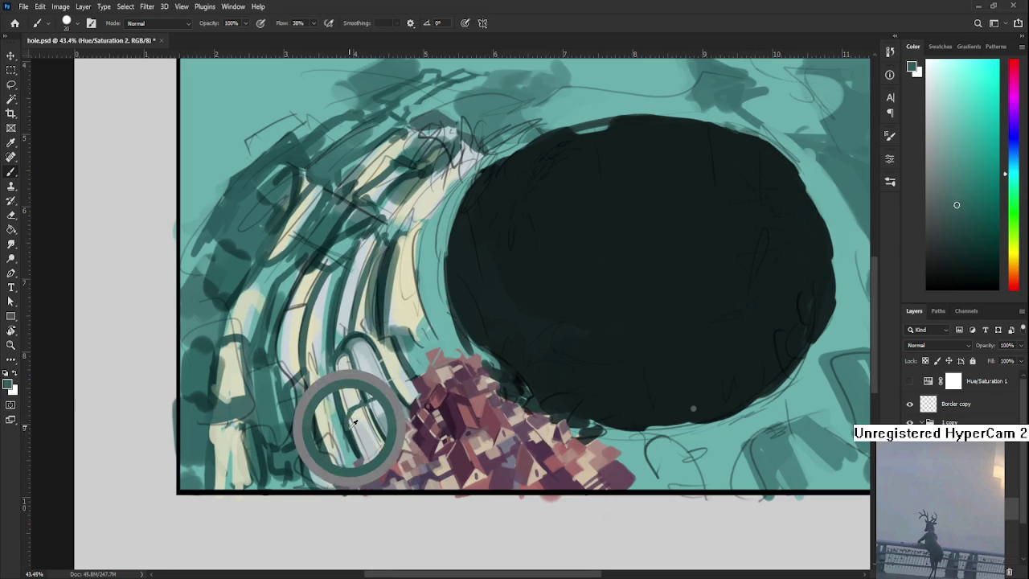
left_click(352, 440, "alt")
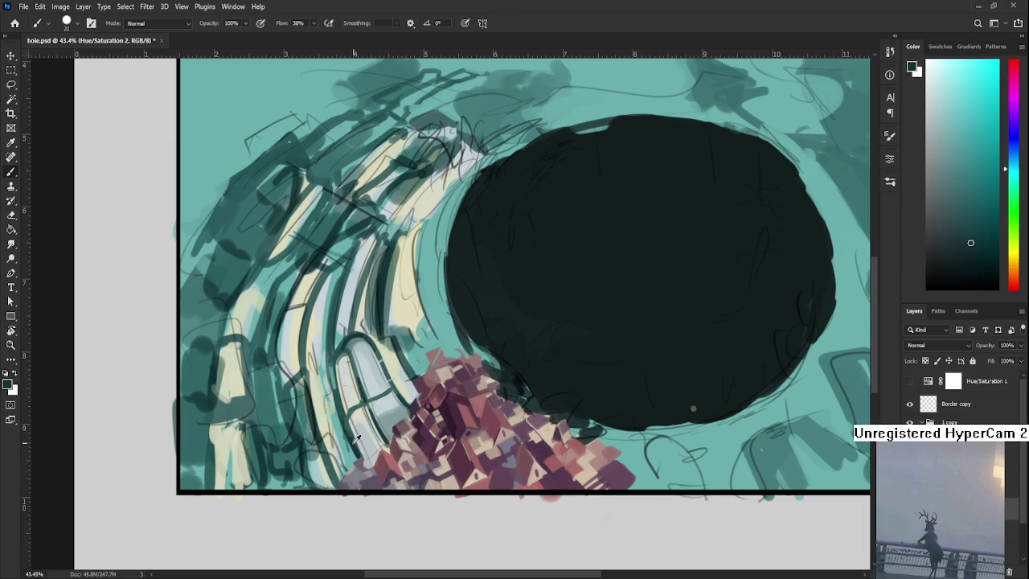
left_click(355, 435, "alt")
left_click_drag(350, 438, 365, 471)
left_click(364, 471, "alt")
left_click(363, 472, "alt")
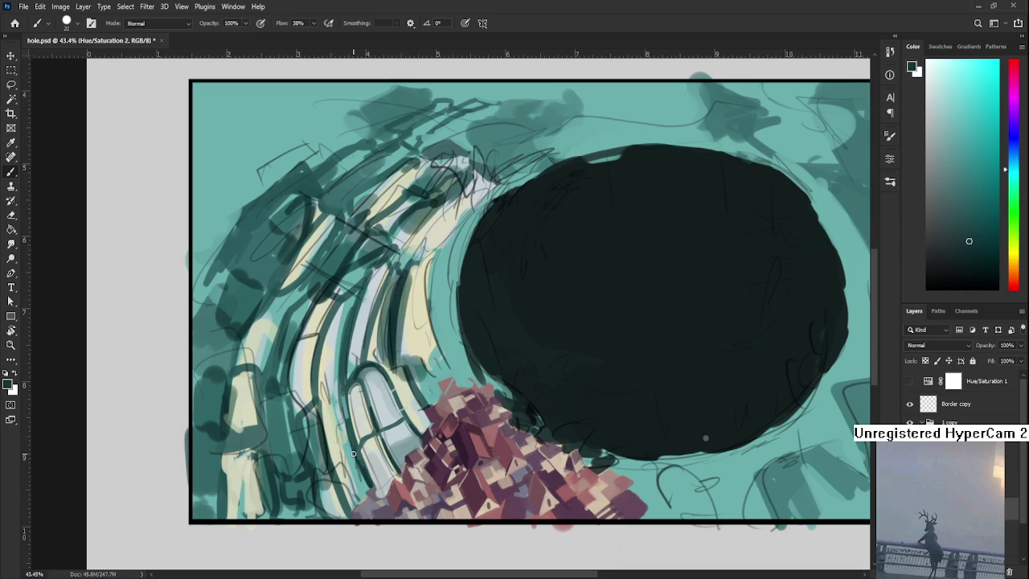
mouse_move(345, 430)
left_mouse_down()
mouse_move(341, 474)
mouse_move(329, 454)
left_mouse_up()
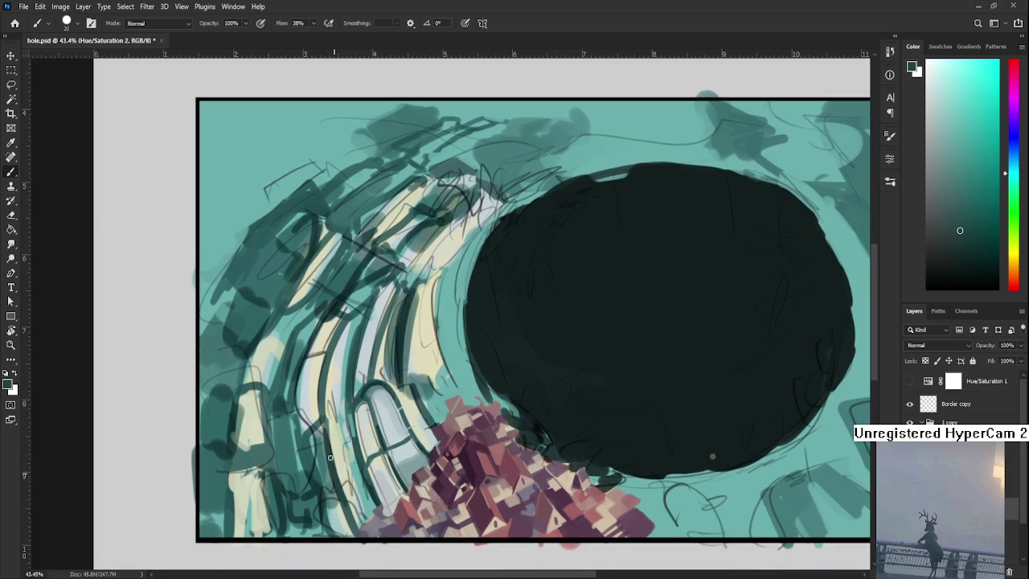
Sample pale cream-green and teal tones from the left ridges.
left_click(337, 443, "alt")
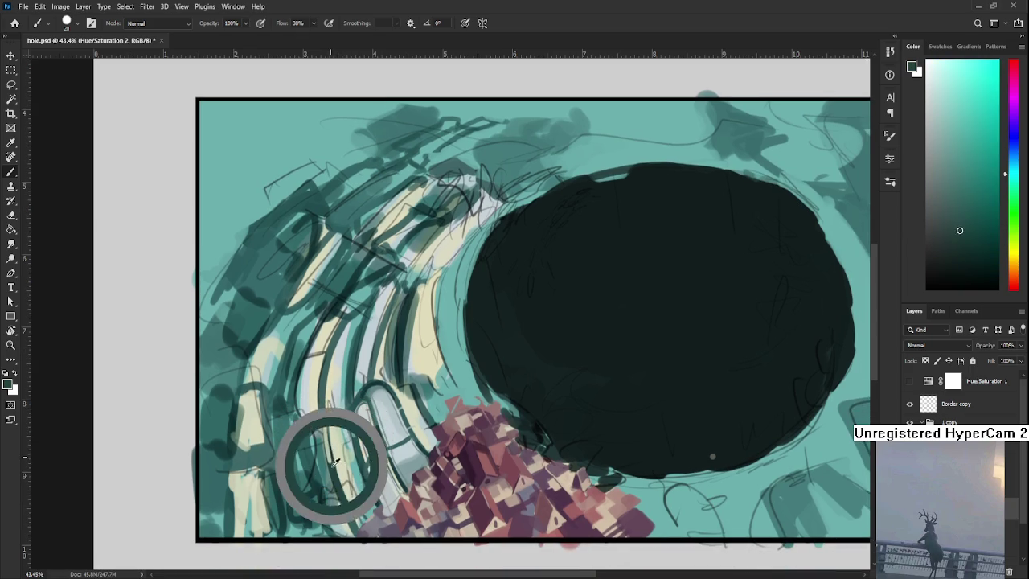
left_click(332, 467, "alt")
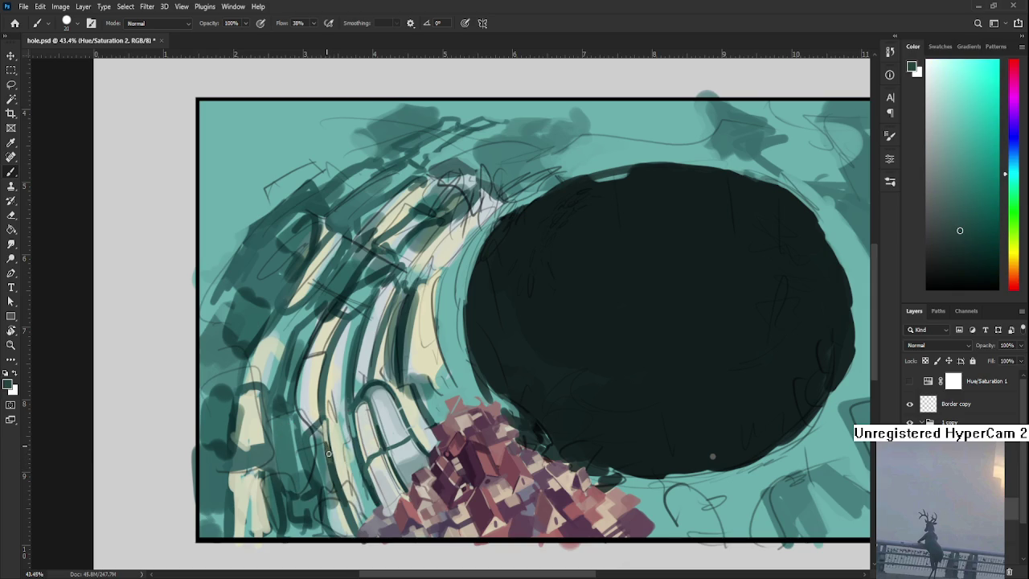
left_click(326, 437, "alt")
left_click(328, 447, "alt")
left_click(326, 440, "alt")
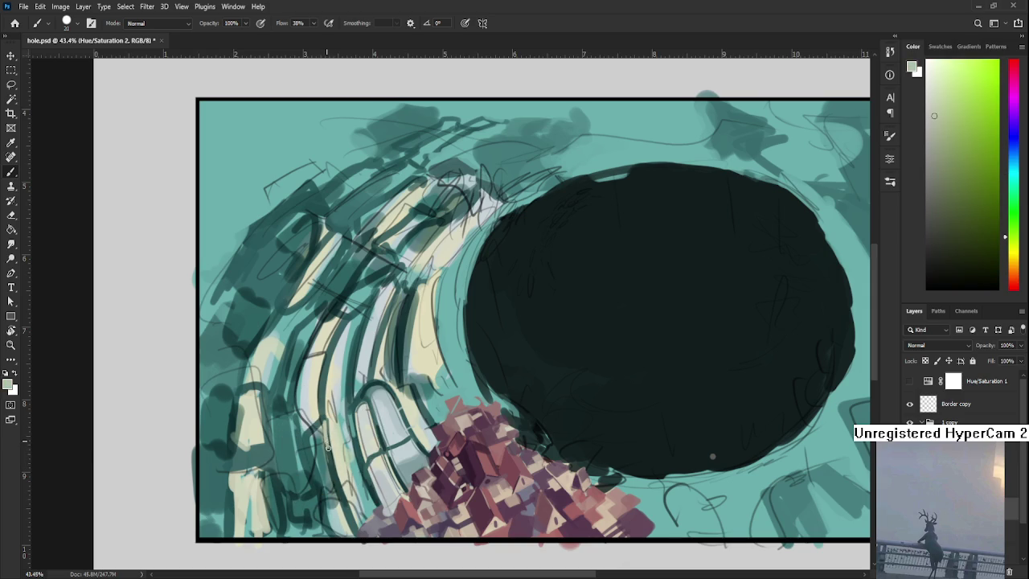
left_click(327, 441, "alt")
left_click(326, 454, "alt")
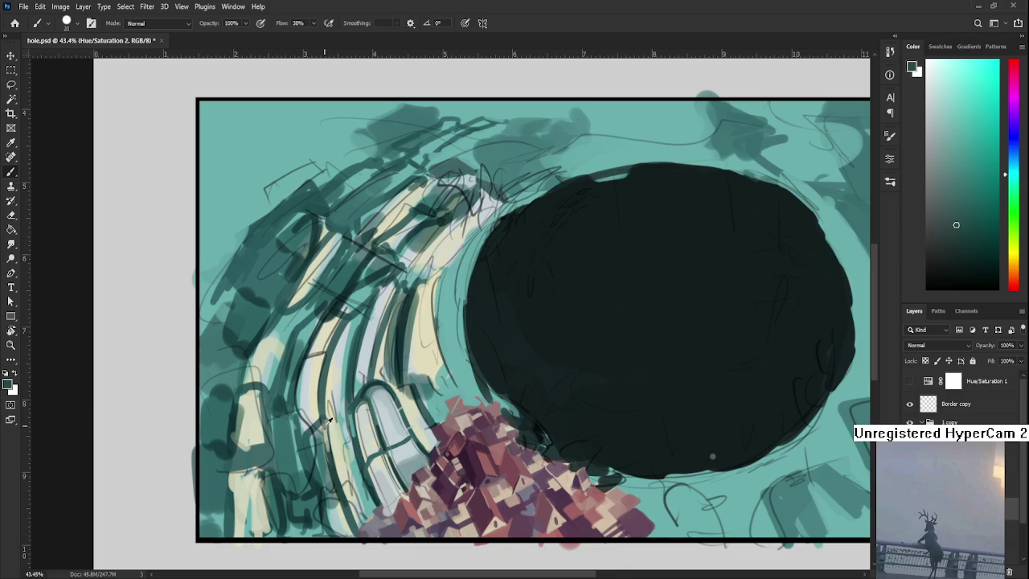
left_click(328, 419, "alt")
left_click(328, 431, "alt")
Pick lighter arch colours and the yellow-green of the cream ridge.
left_click(328, 429, "alt")
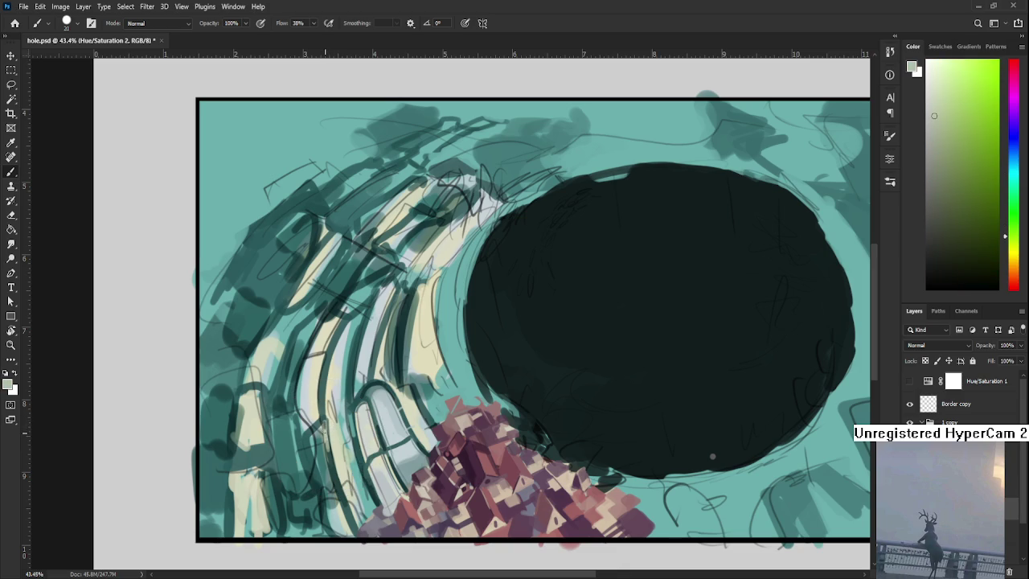
left_click(325, 429, "alt")
left_click(327, 434, "alt")
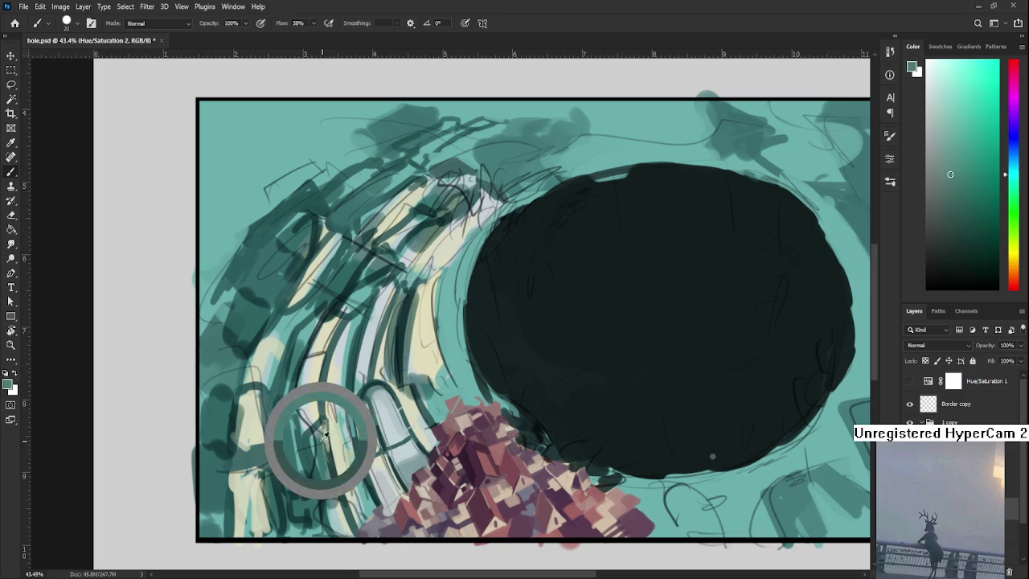
left_click_drag(325, 434, 325, 451)
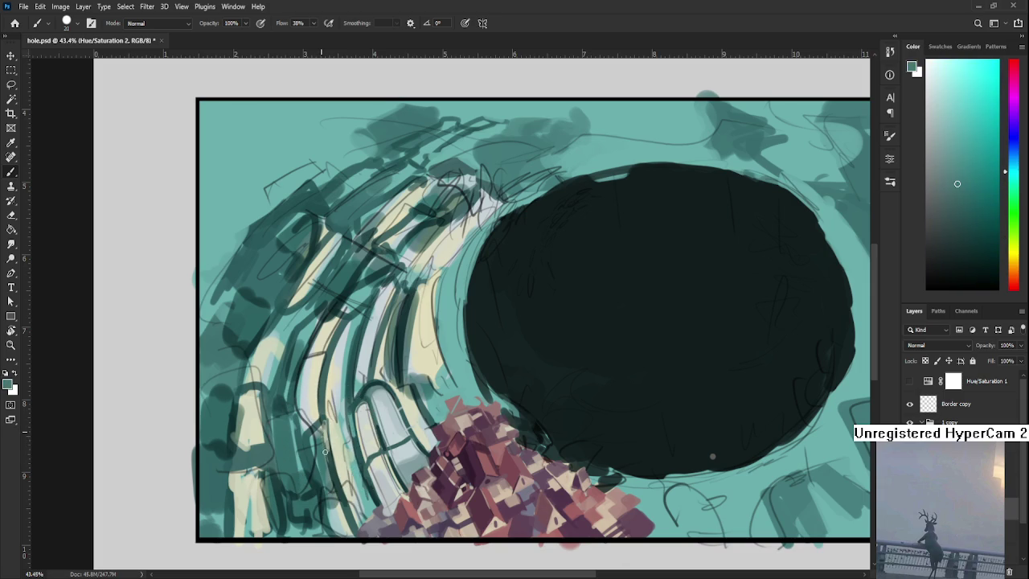
left_click(329, 457, "alt")
left_click(329, 455, "alt")
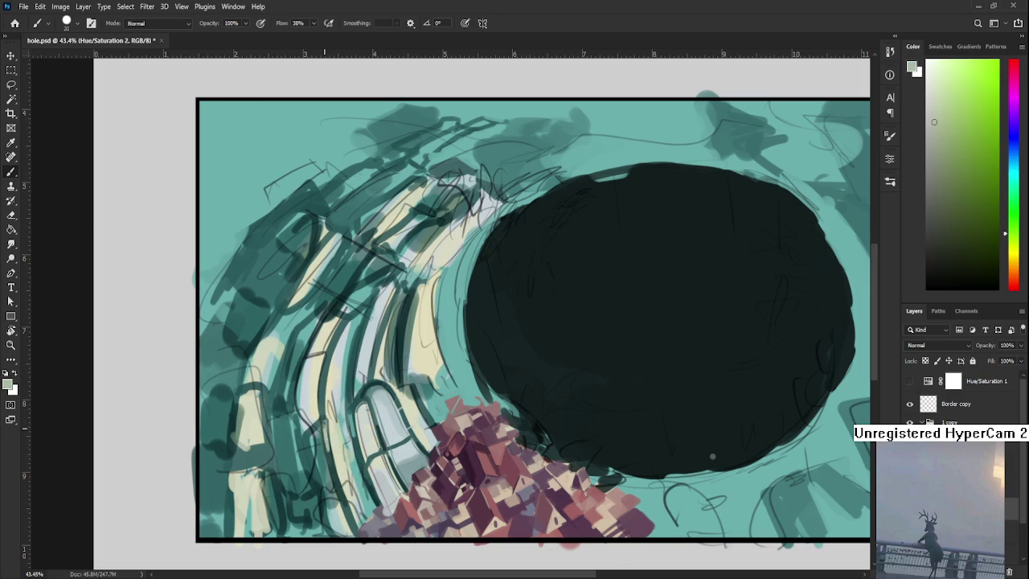
left_click(331, 456, "alt")
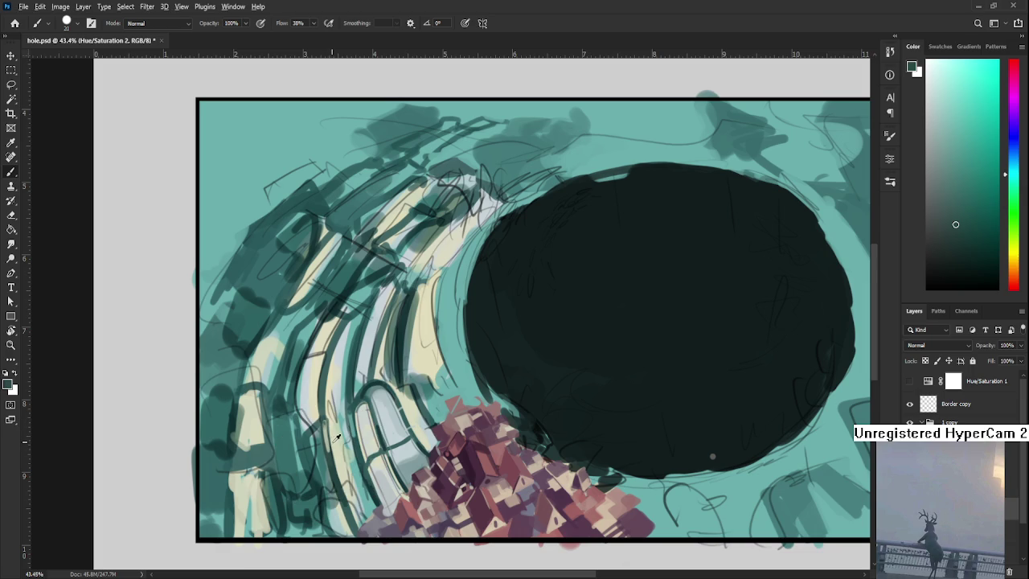
left_click(336, 423, "alt")
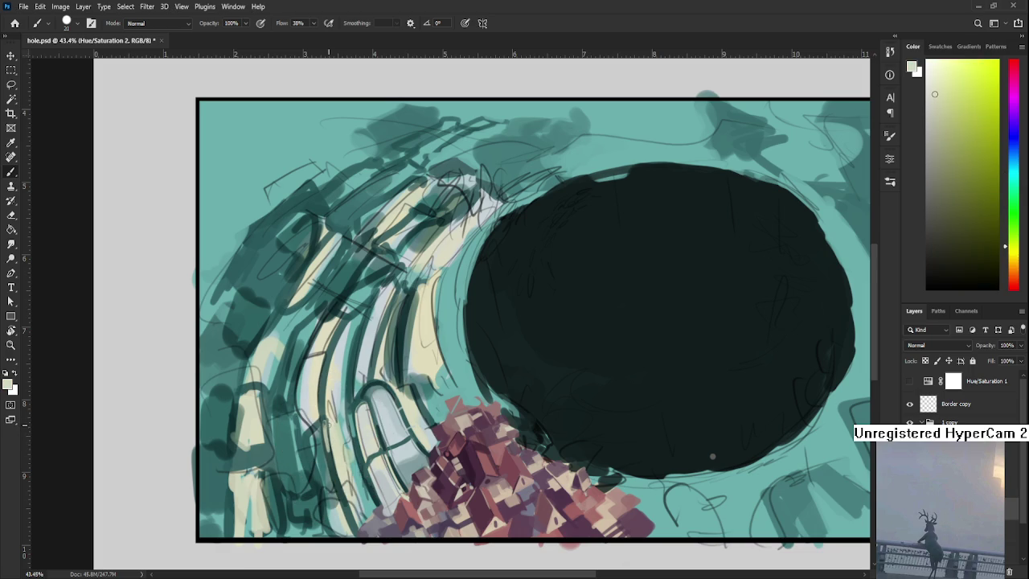
left_click(326, 421, "alt")
Sample darker teals, pale yellow and a greyer green near the lower left arches.
left_click(344, 455, "alt")
left_click(333, 463, "alt")
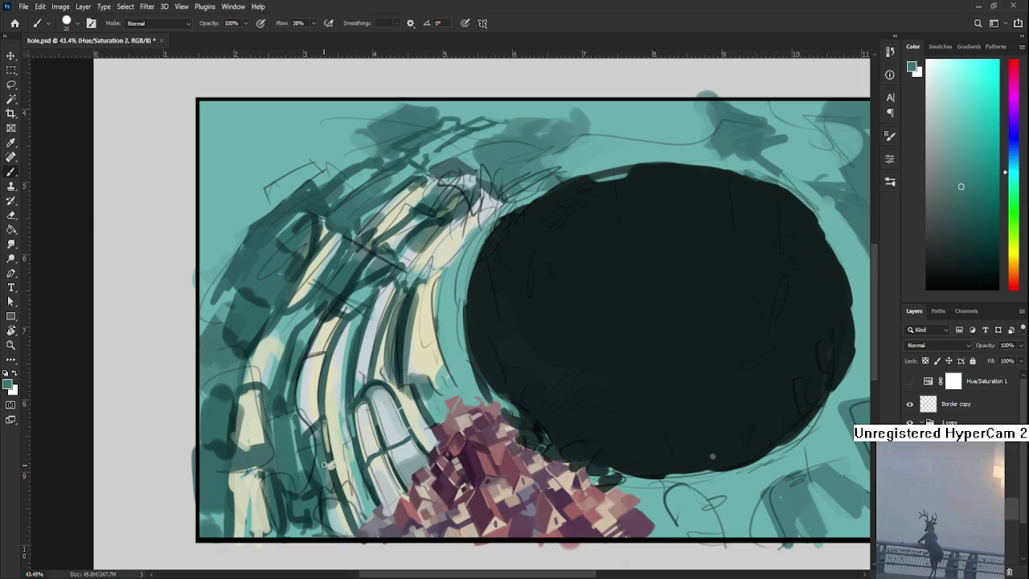
left_click(335, 465, "alt")
left_click(338, 464, "alt")
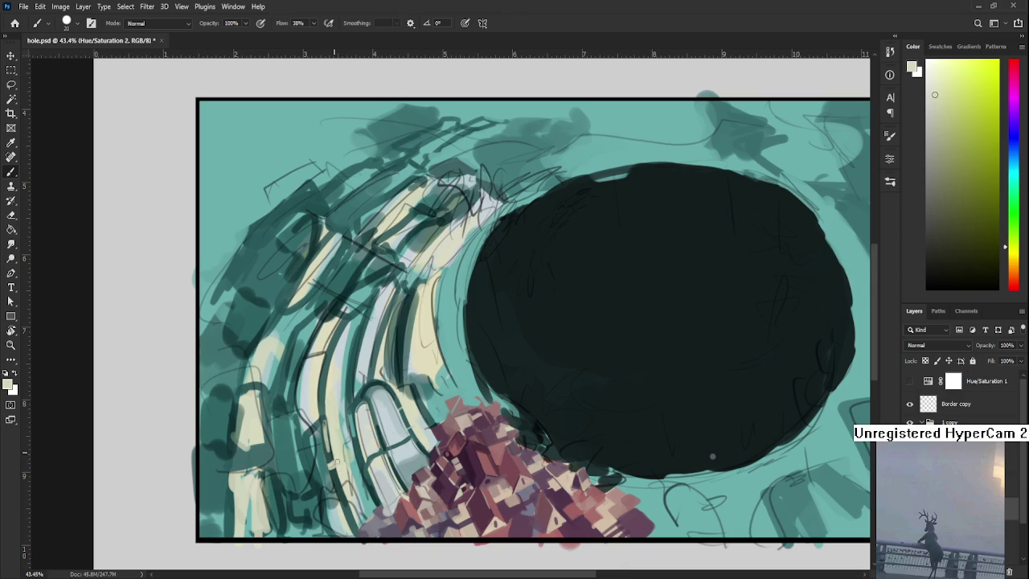
left_click(333, 449, "alt")
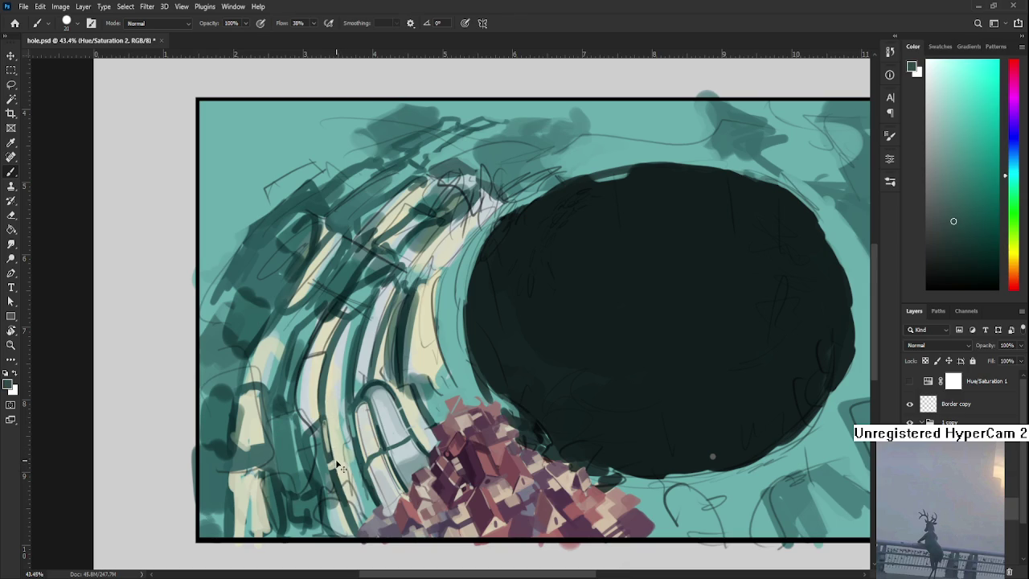
left_click(338, 456, "alt")
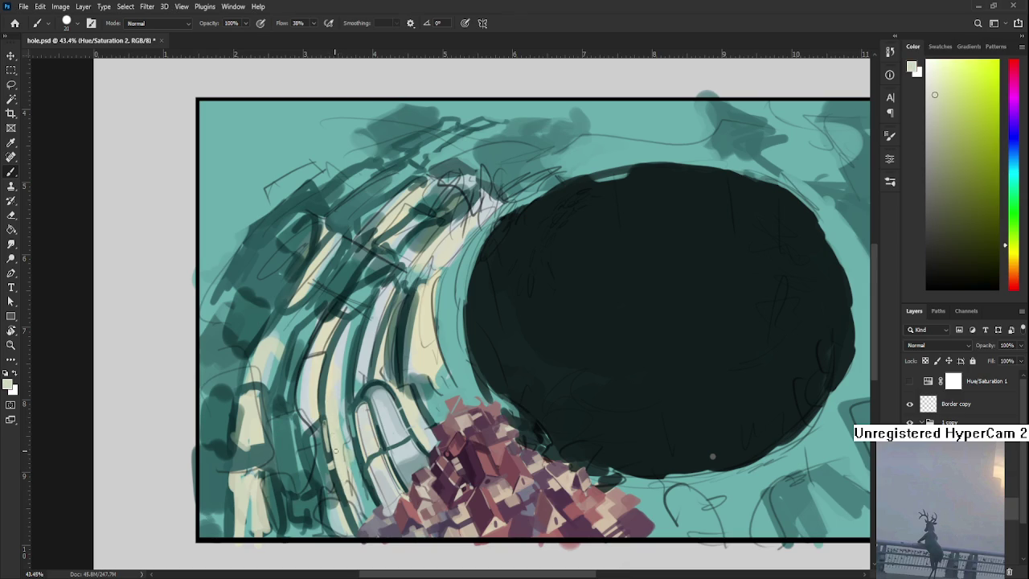
left_click(329, 430, "alt")
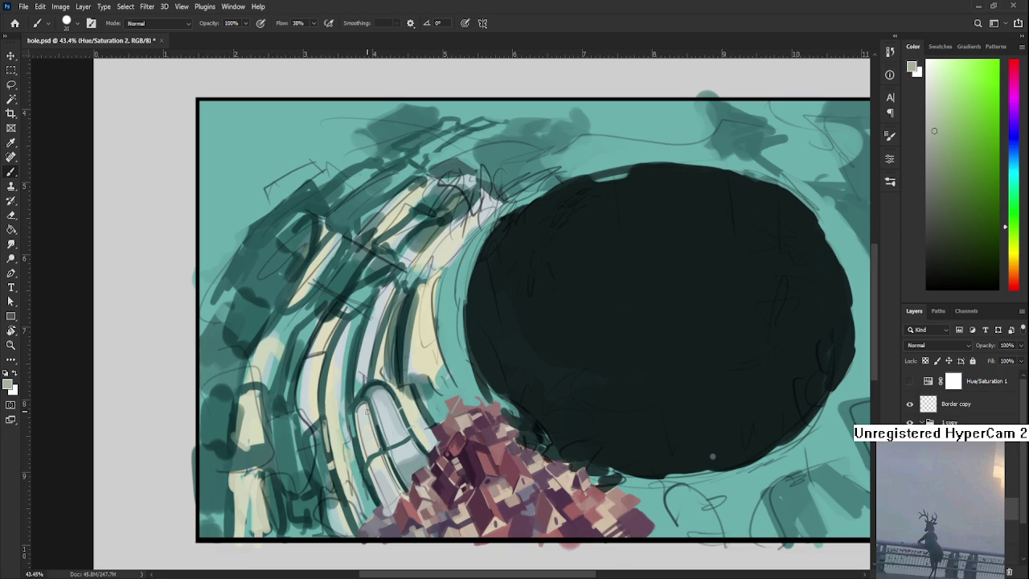
Sample teal and darker teal tones from the arch near the windows.
left_click_drag(362, 429, 365, 389)
left_click(346, 407, "alt")
left_click(347, 418, "alt")
left_click(352, 409, "alt")
left_click(352, 410, "alt")
left_click(352, 402, "alt")
left_click(348, 411, "alt")
left_click(351, 414, "alt")
left_click(357, 402, "alt")
left_click(354, 406, "alt")
Pick lighter and darker tones from the arch, ending on a lighter teal.
left_click(355, 395, "alt")
left_click(353, 400, "alt")
left_click(346, 427, "alt")
left_click(337, 414, "alt")
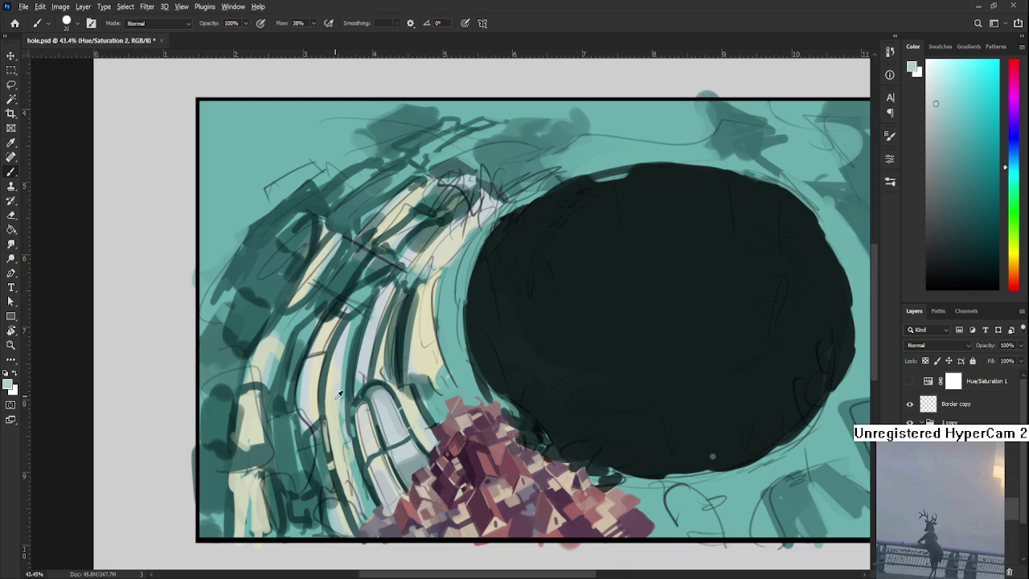
left_click(342, 397, "alt")
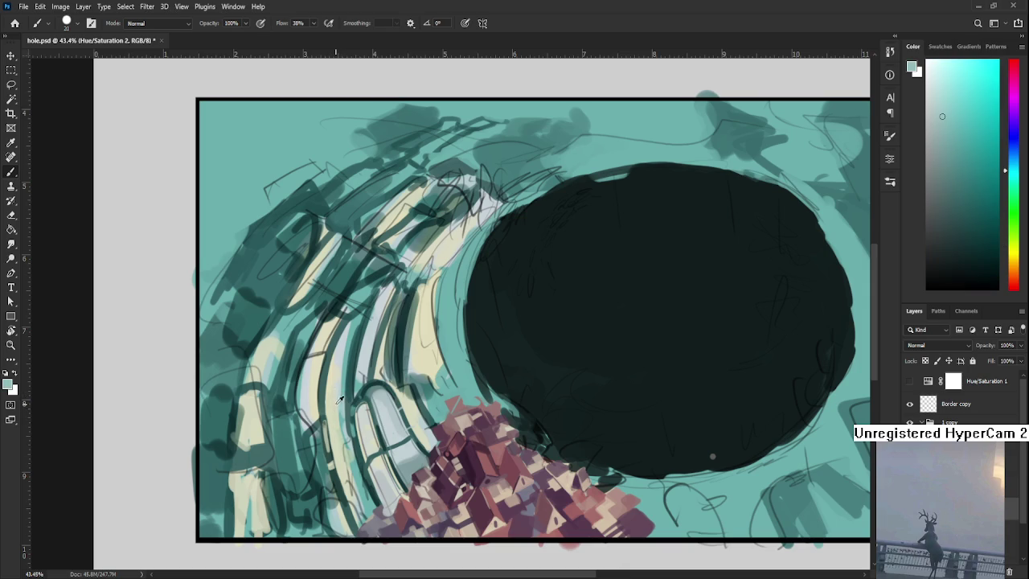
left_click(339, 397, "alt")
left_click(346, 402, "alt")
left_click(348, 409, "alt")
left_click(340, 418, "alt")
Paint thin light and faint dark strokes along the arch beside the windows.
left_click_drag(347, 410, 351, 454)
left_click_drag(344, 411, 354, 458)
left_click_drag(348, 351, 348, 385)
left_click_drag(357, 325, 347, 384)
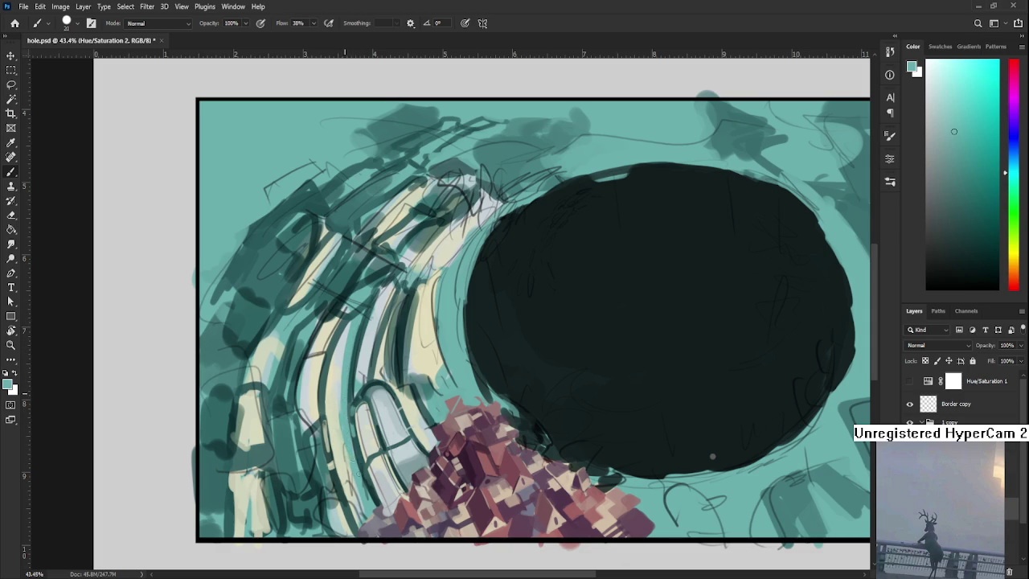
left_click_drag(358, 438, 354, 488)
Sample dark teal, near-white and lighter teal tones from the arch by the windows.
scroll(368, 502, "down", 1)
left_click(371, 451, "alt")
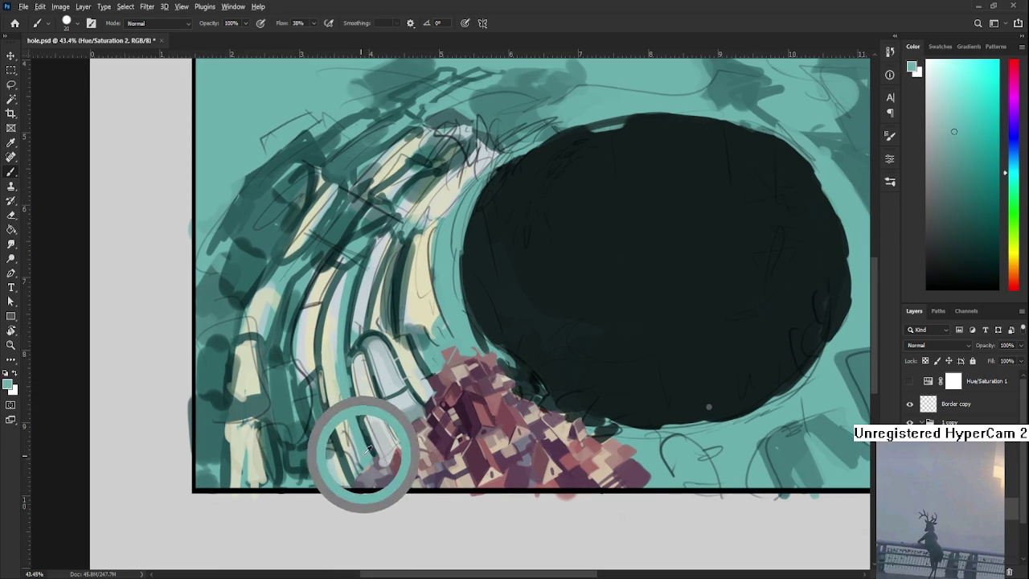
left_click_drag(368, 449, 363, 432)
left_click(363, 433, "alt")
left_click(366, 438, "alt")
left_click(366, 438, "alt")
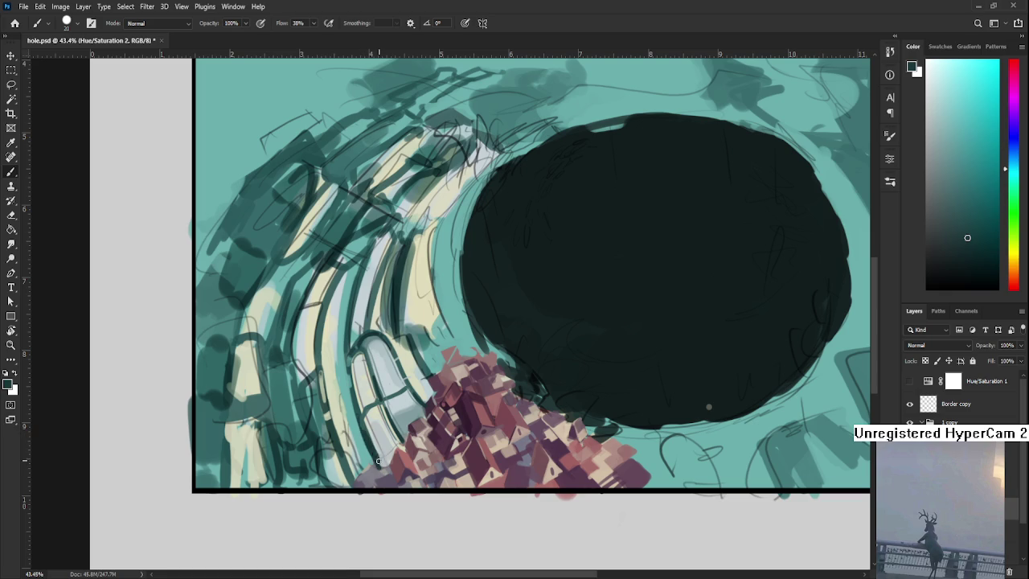
left_click(372, 446, "alt")
left_click(371, 448, "alt")
scroll(367, 462, "up", 3)
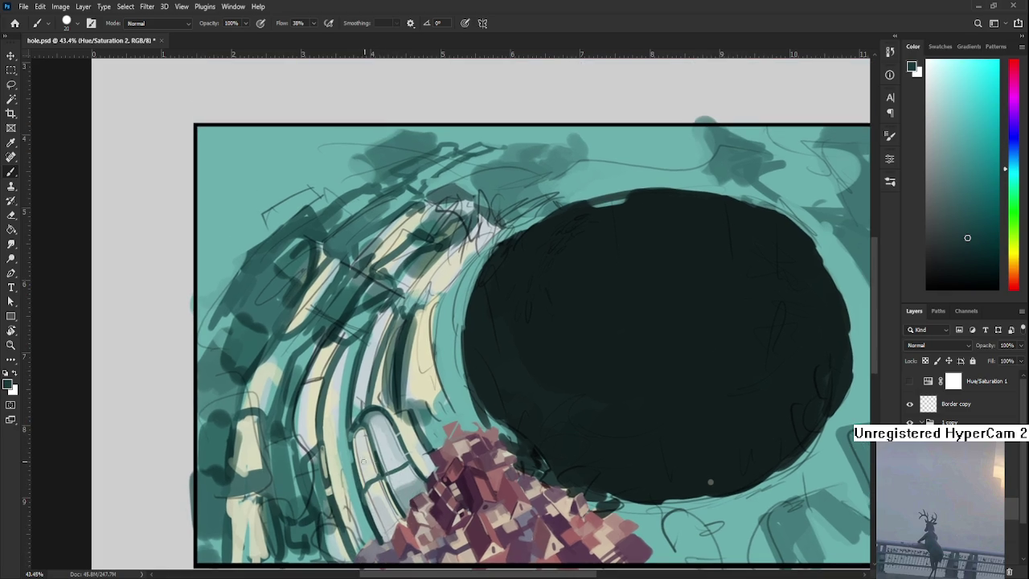
left_click(353, 471, "alt")
scroll(381, 416, "down", 2)
scroll(381, 416, "down", 3)
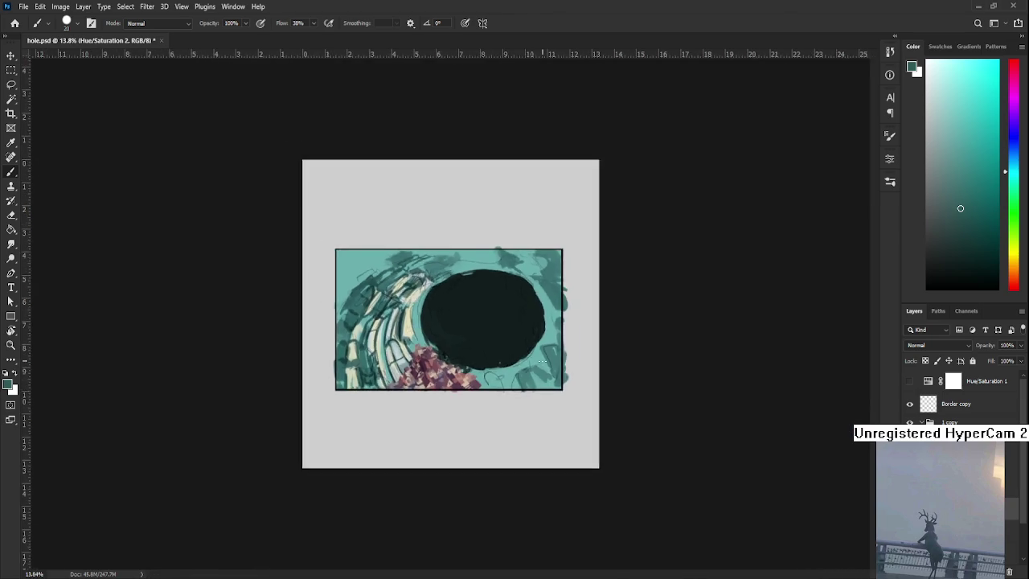
Zoom back in and sample darker, lighter and pale greyish teals near the lower-left arch.
scroll(381, 416, "down", 1)
scroll(420, 321, "up", 3)
scroll(420, 322, "up", 2)
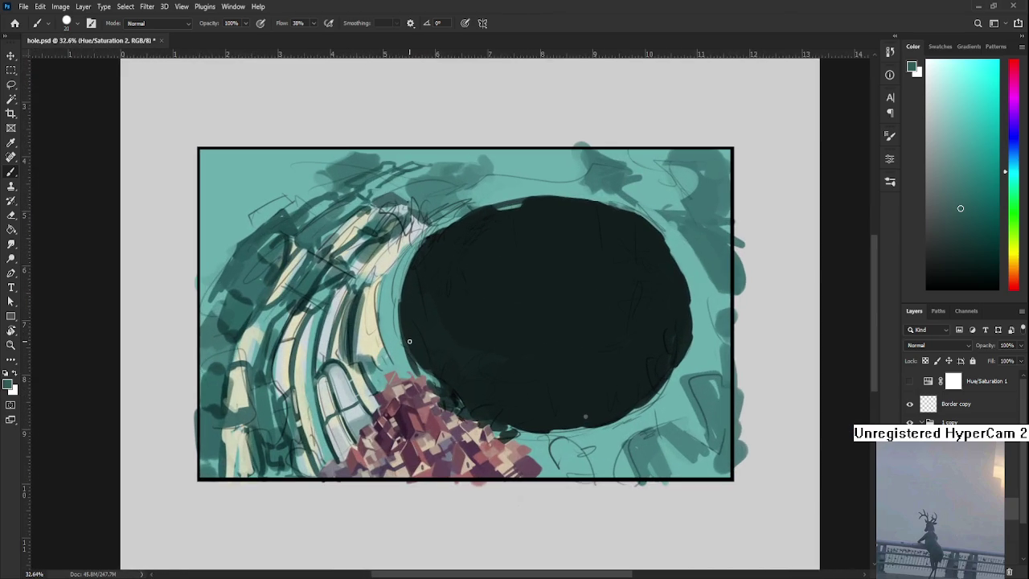
scroll(373, 407, "left", 1)
left_click(353, 442, "alt")
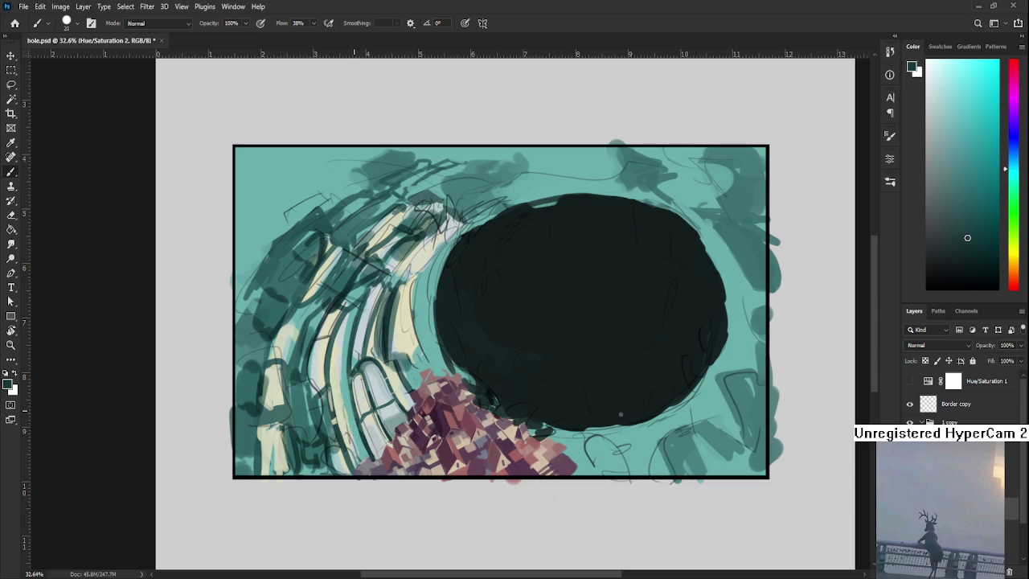
left_click(359, 446, "alt")
left_click(364, 443, "alt")
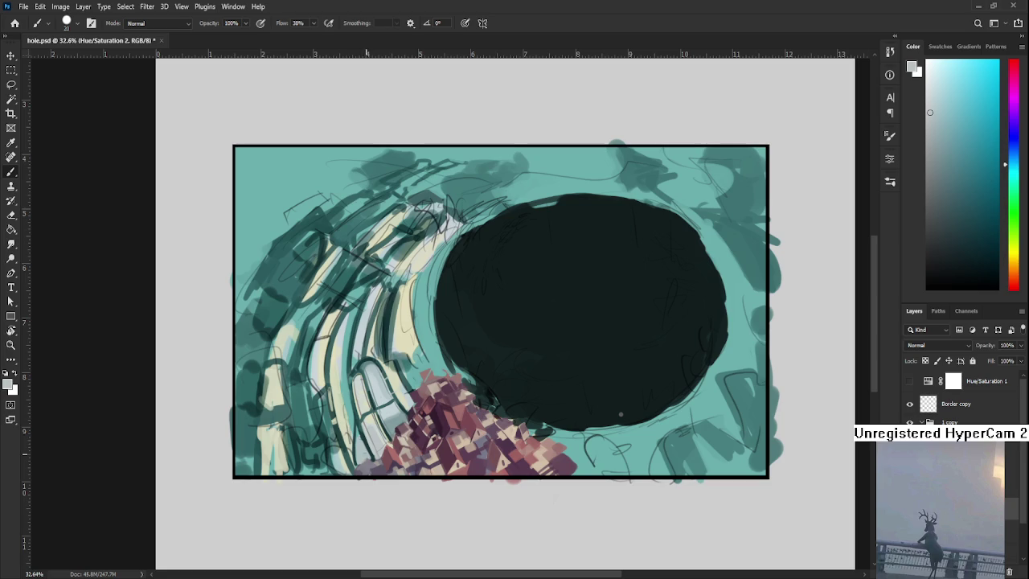
Alternate between dark and pale teals from the arches while shifting the view slightly.
left_click(365, 431, "alt")
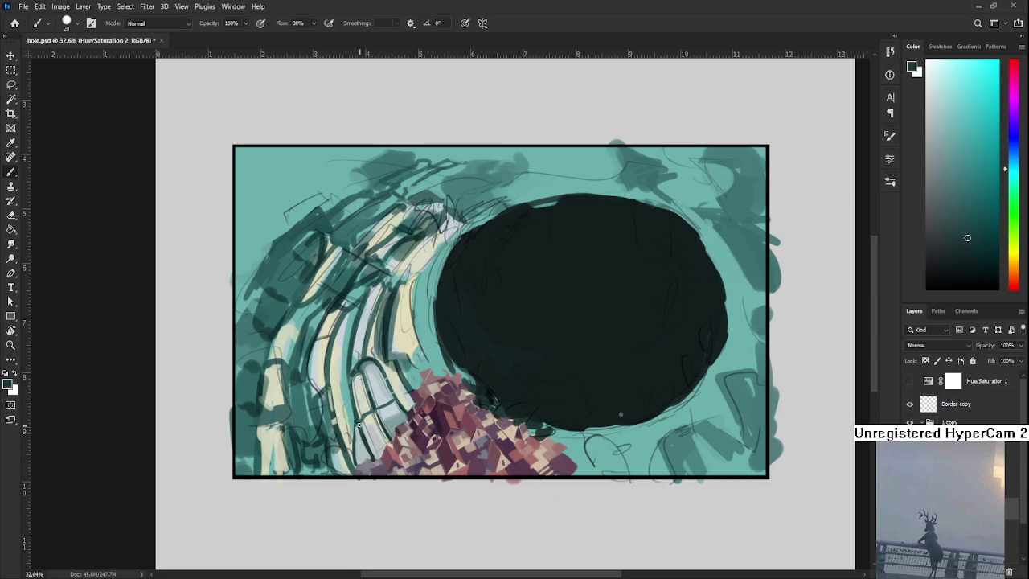
left_click(356, 422, "alt")
left_click(366, 433, "alt")
left_click(357, 438, "alt")
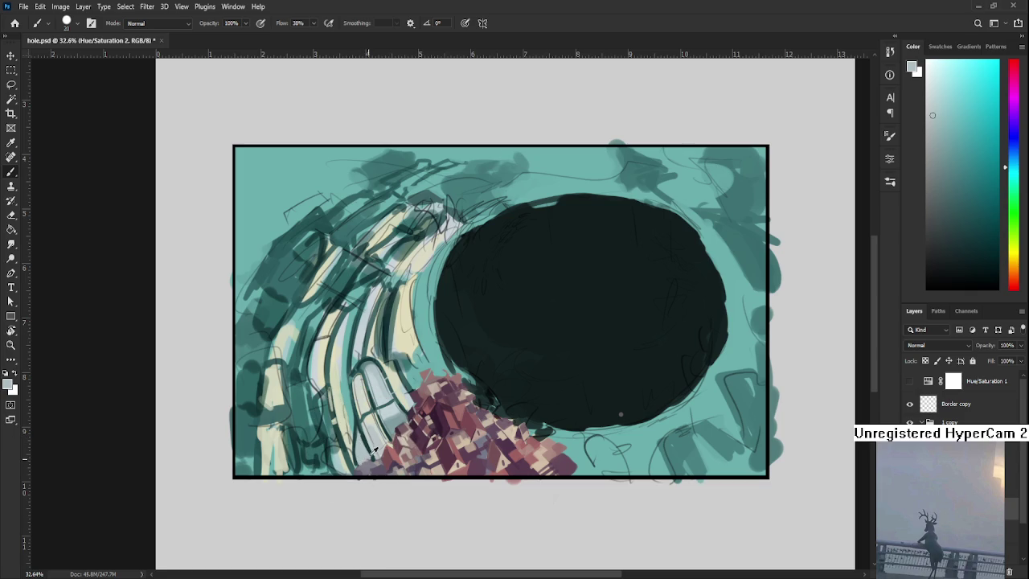
left_click(363, 441, "alt")
mouse_move(371, 421)
left_mouse_down()
mouse_move(391, 396)
mouse_move(366, 434)
left_mouse_up()
left_click(363, 414, "alt")
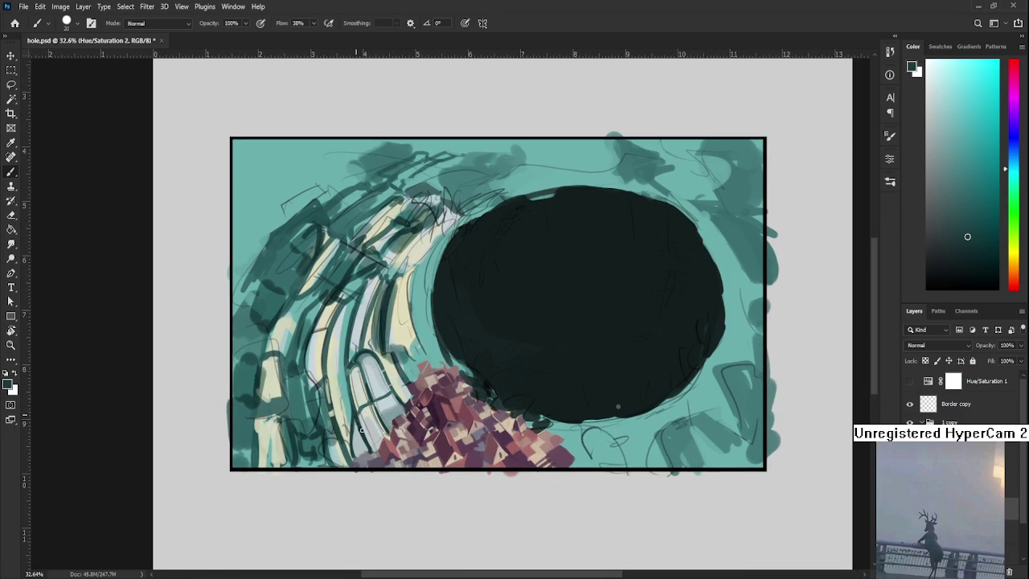